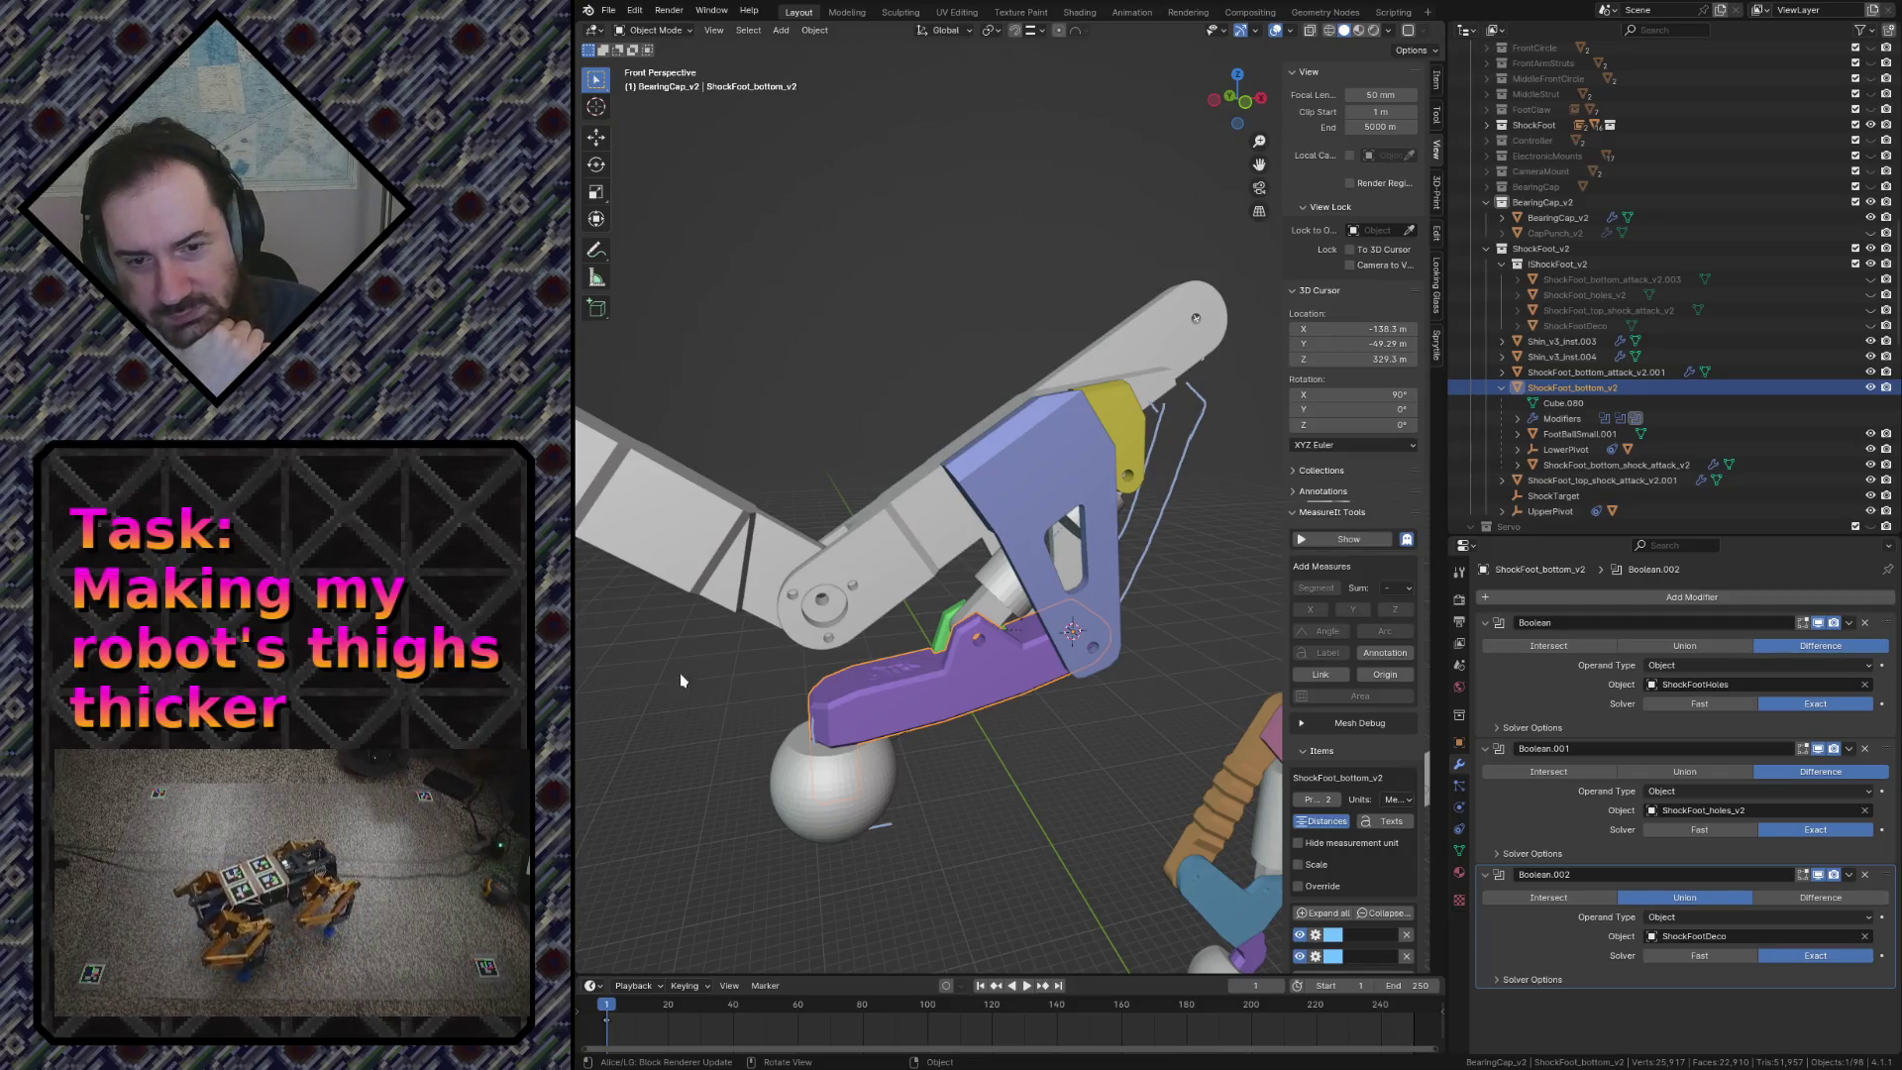
# Step: Export the blue ShockFoot_bottom_attack_v2.001 plate as STL, then pick ShockFoot_bottom_shock_attack_v2
pyautogui.click(1018, 509)
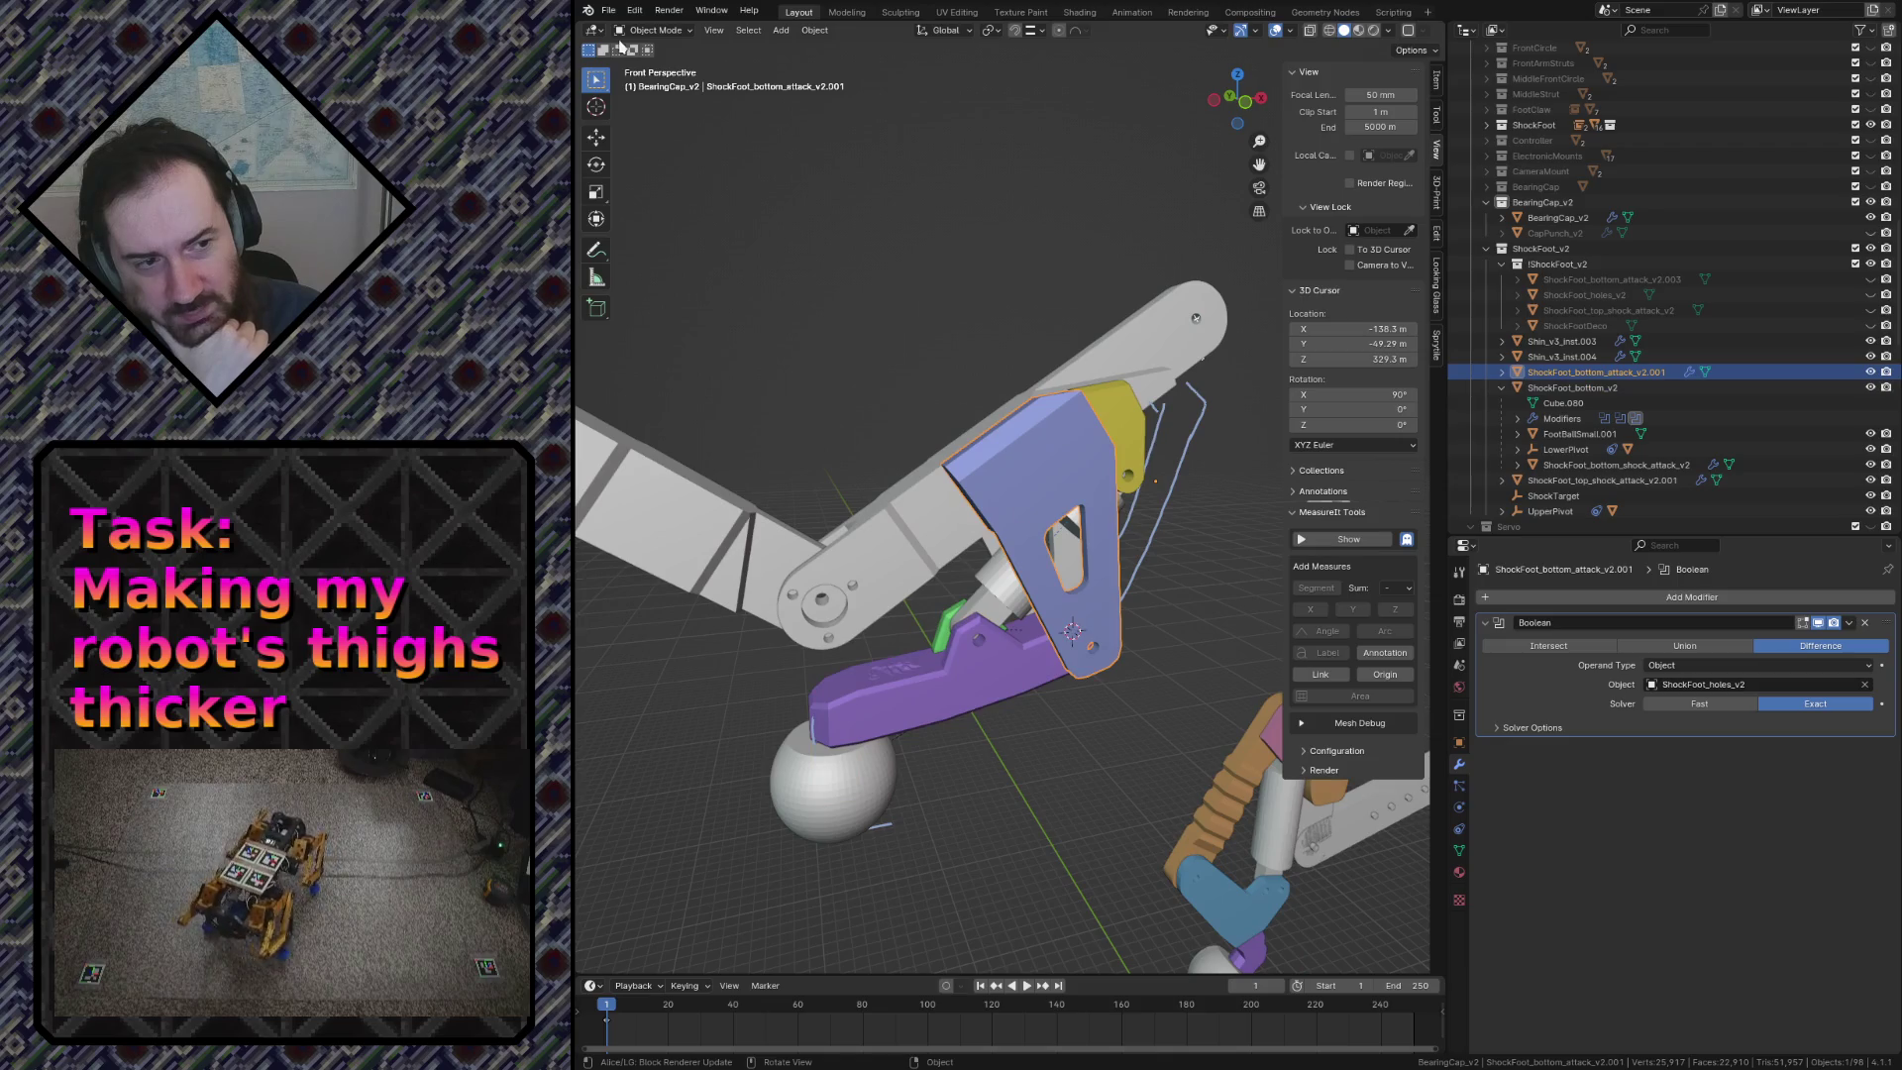
pyautogui.click(610, 12)
pyautogui.moveTo(636, 245)
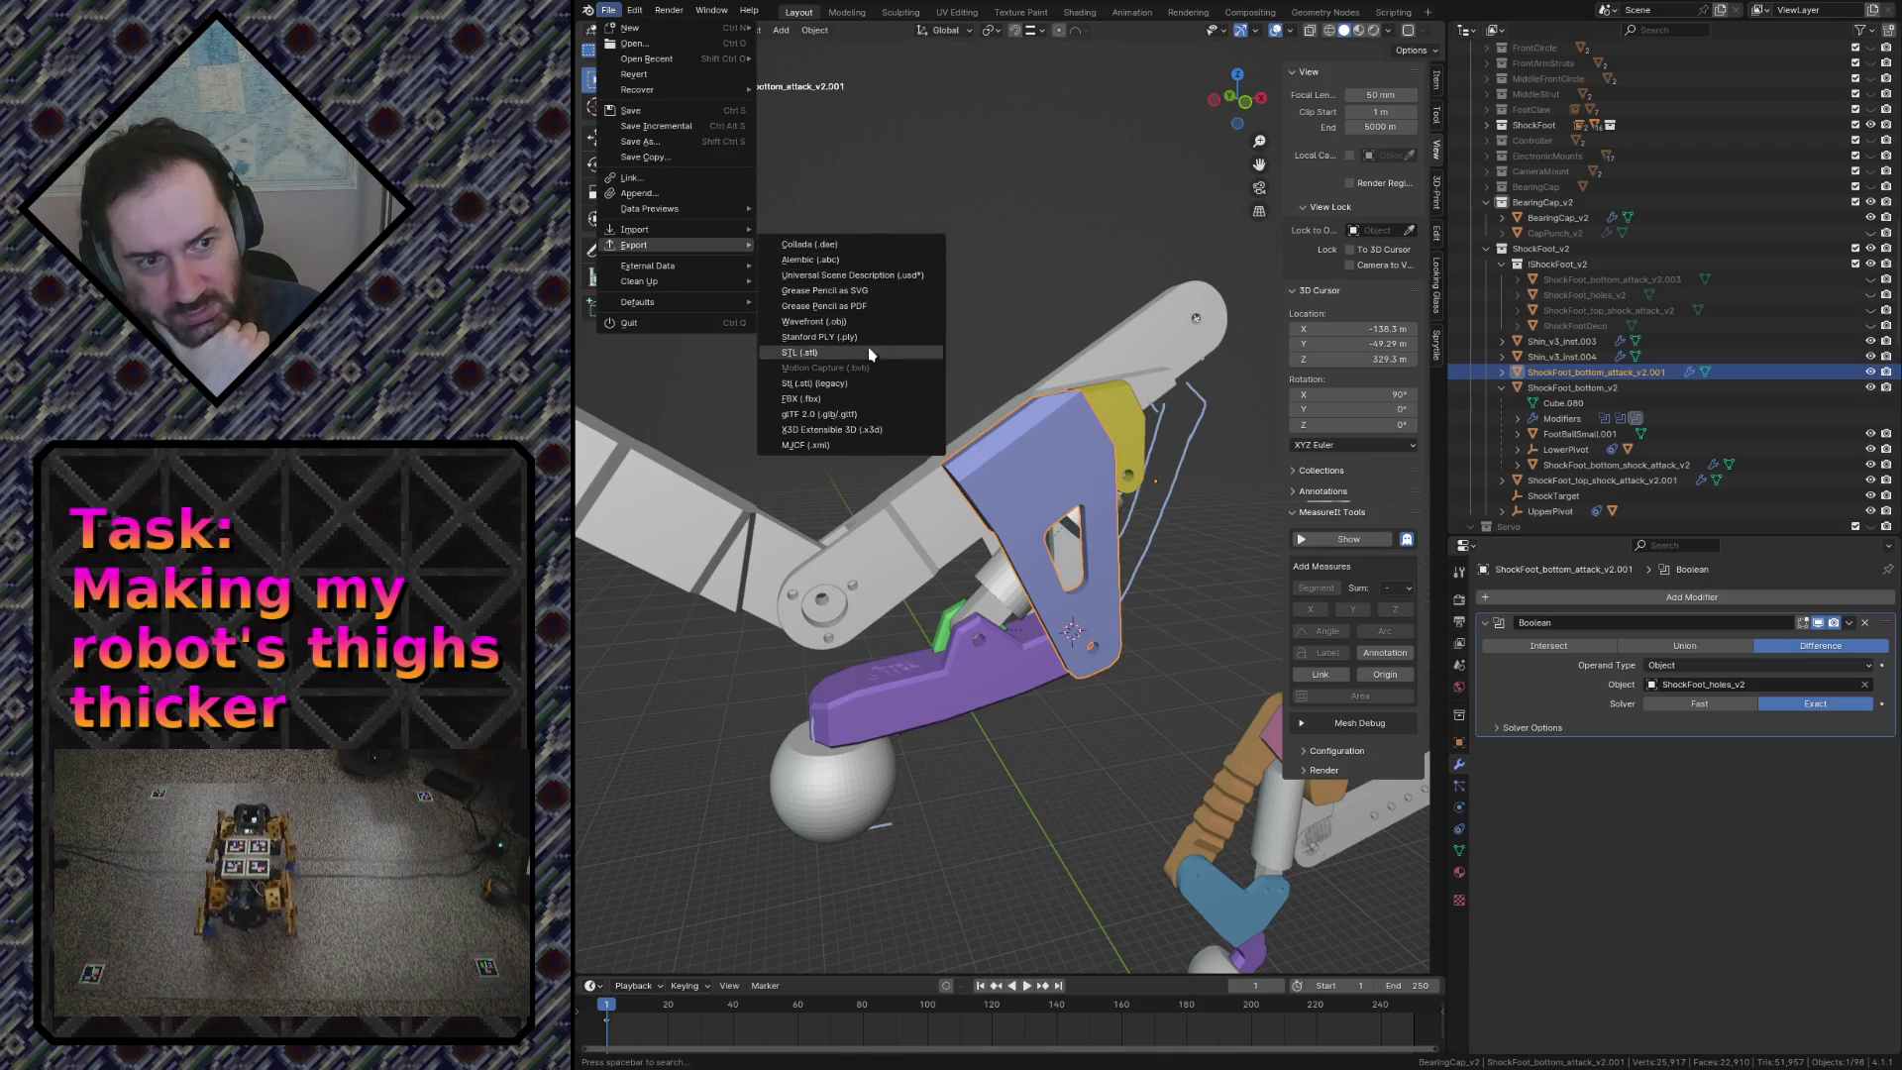
pyautogui.click(866, 356)
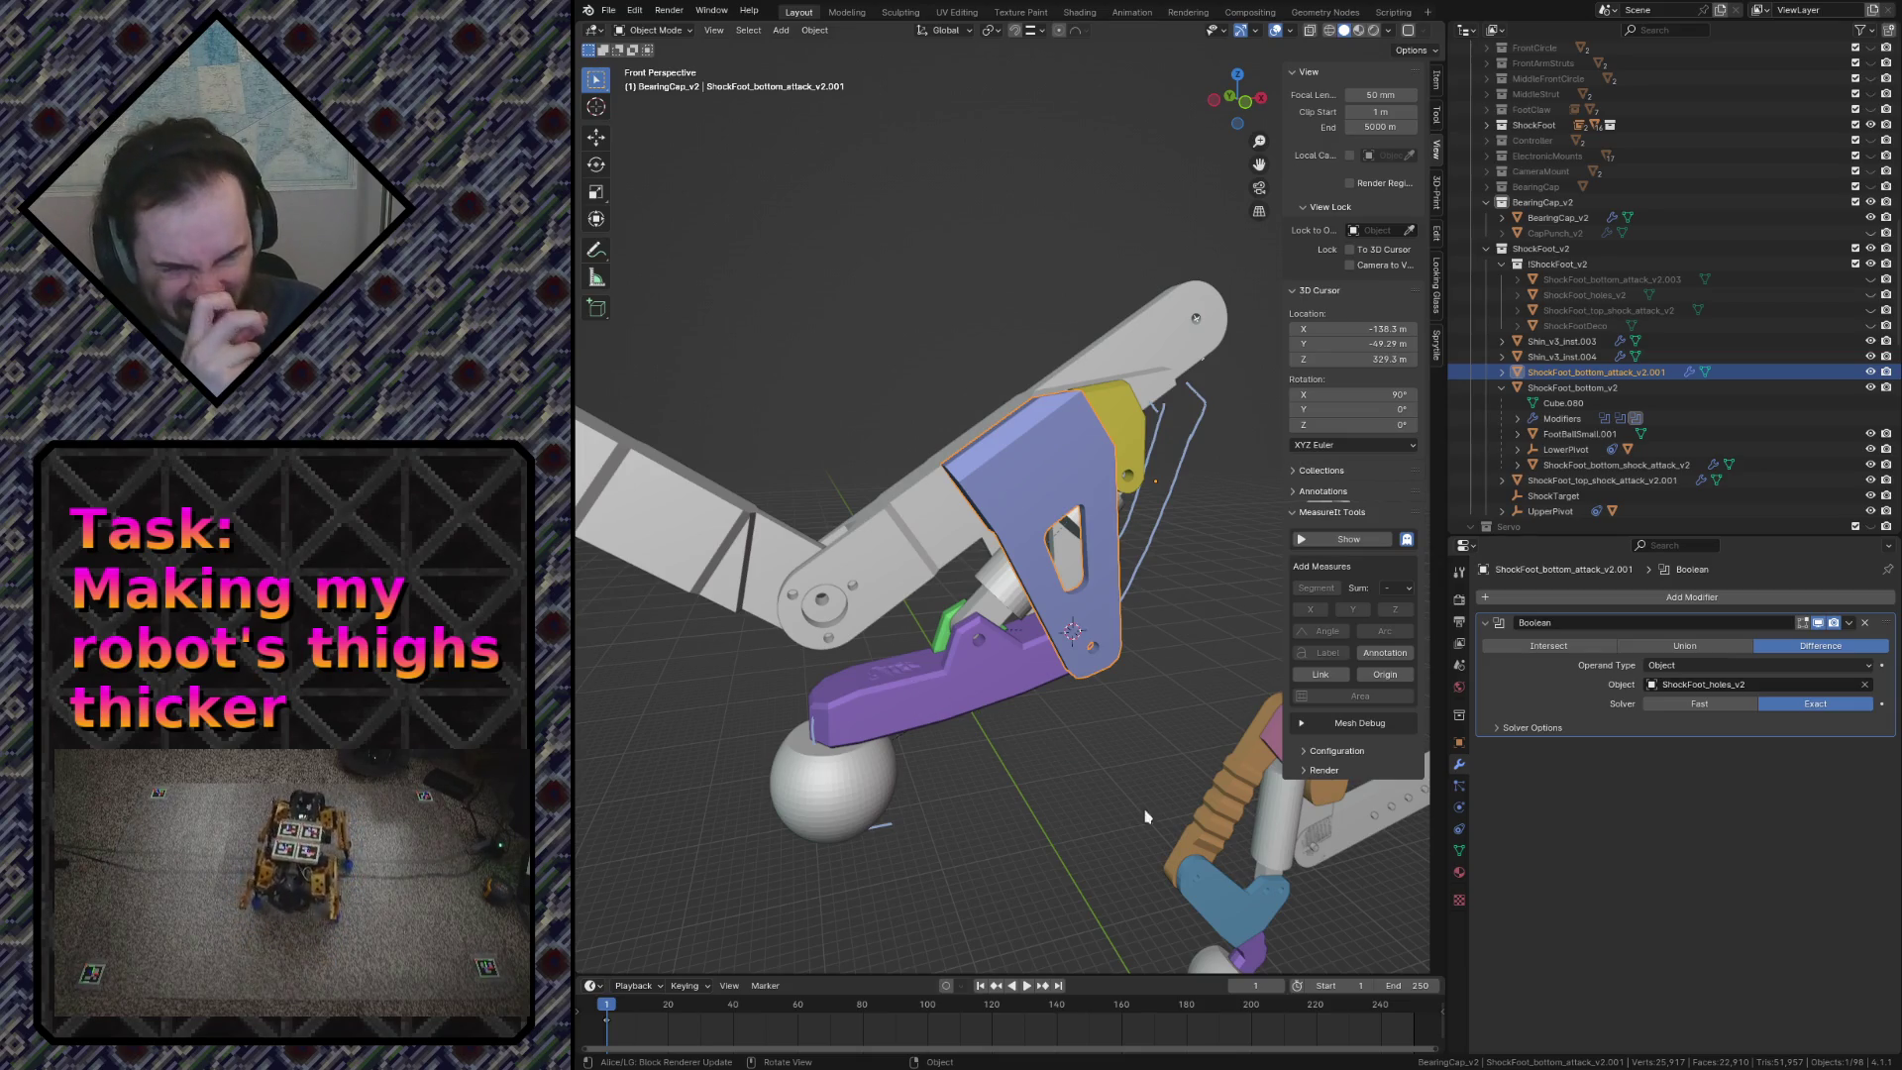
pyautogui.click(941, 624)
# Step: Export ShockFoot_bottom_shock_attack_v2 as STL, then select the blue attack plate again
pyautogui.click(608, 9)
pyautogui.moveTo(634, 245)
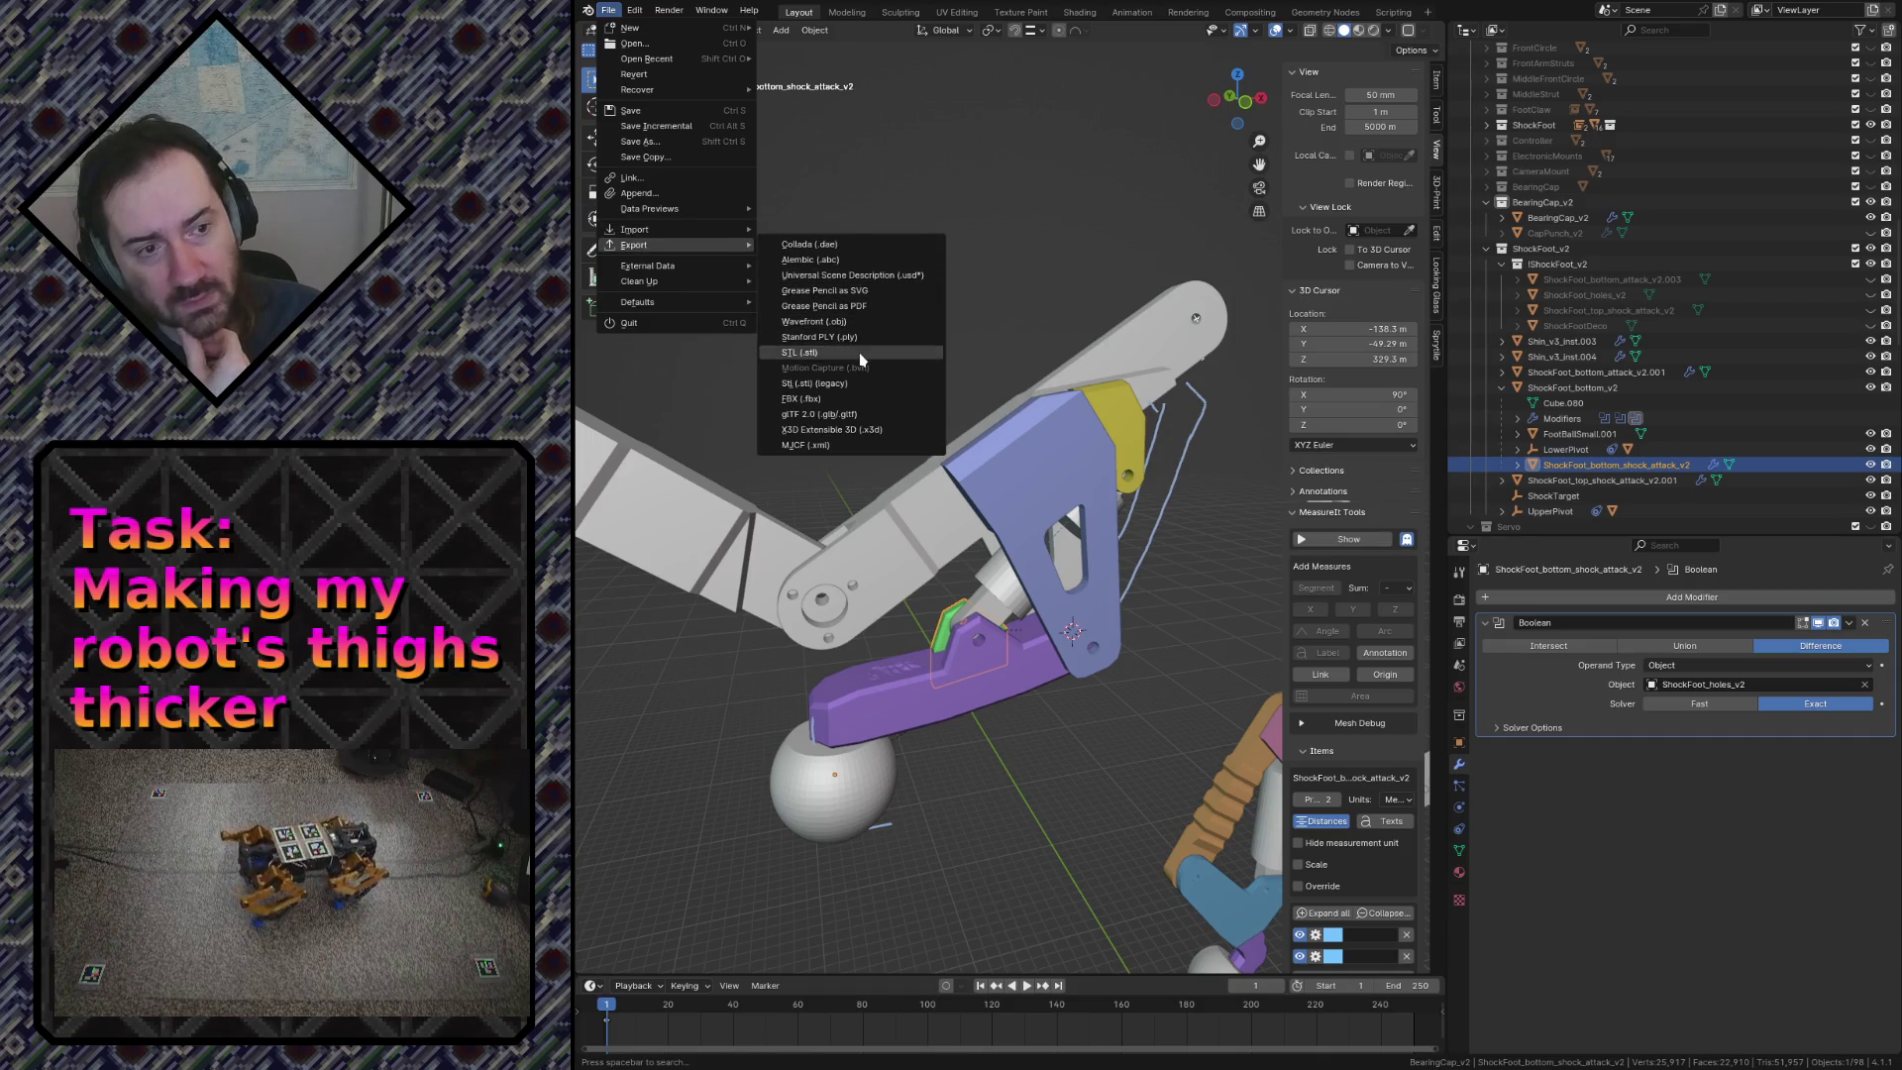
pyautogui.press('Escape')
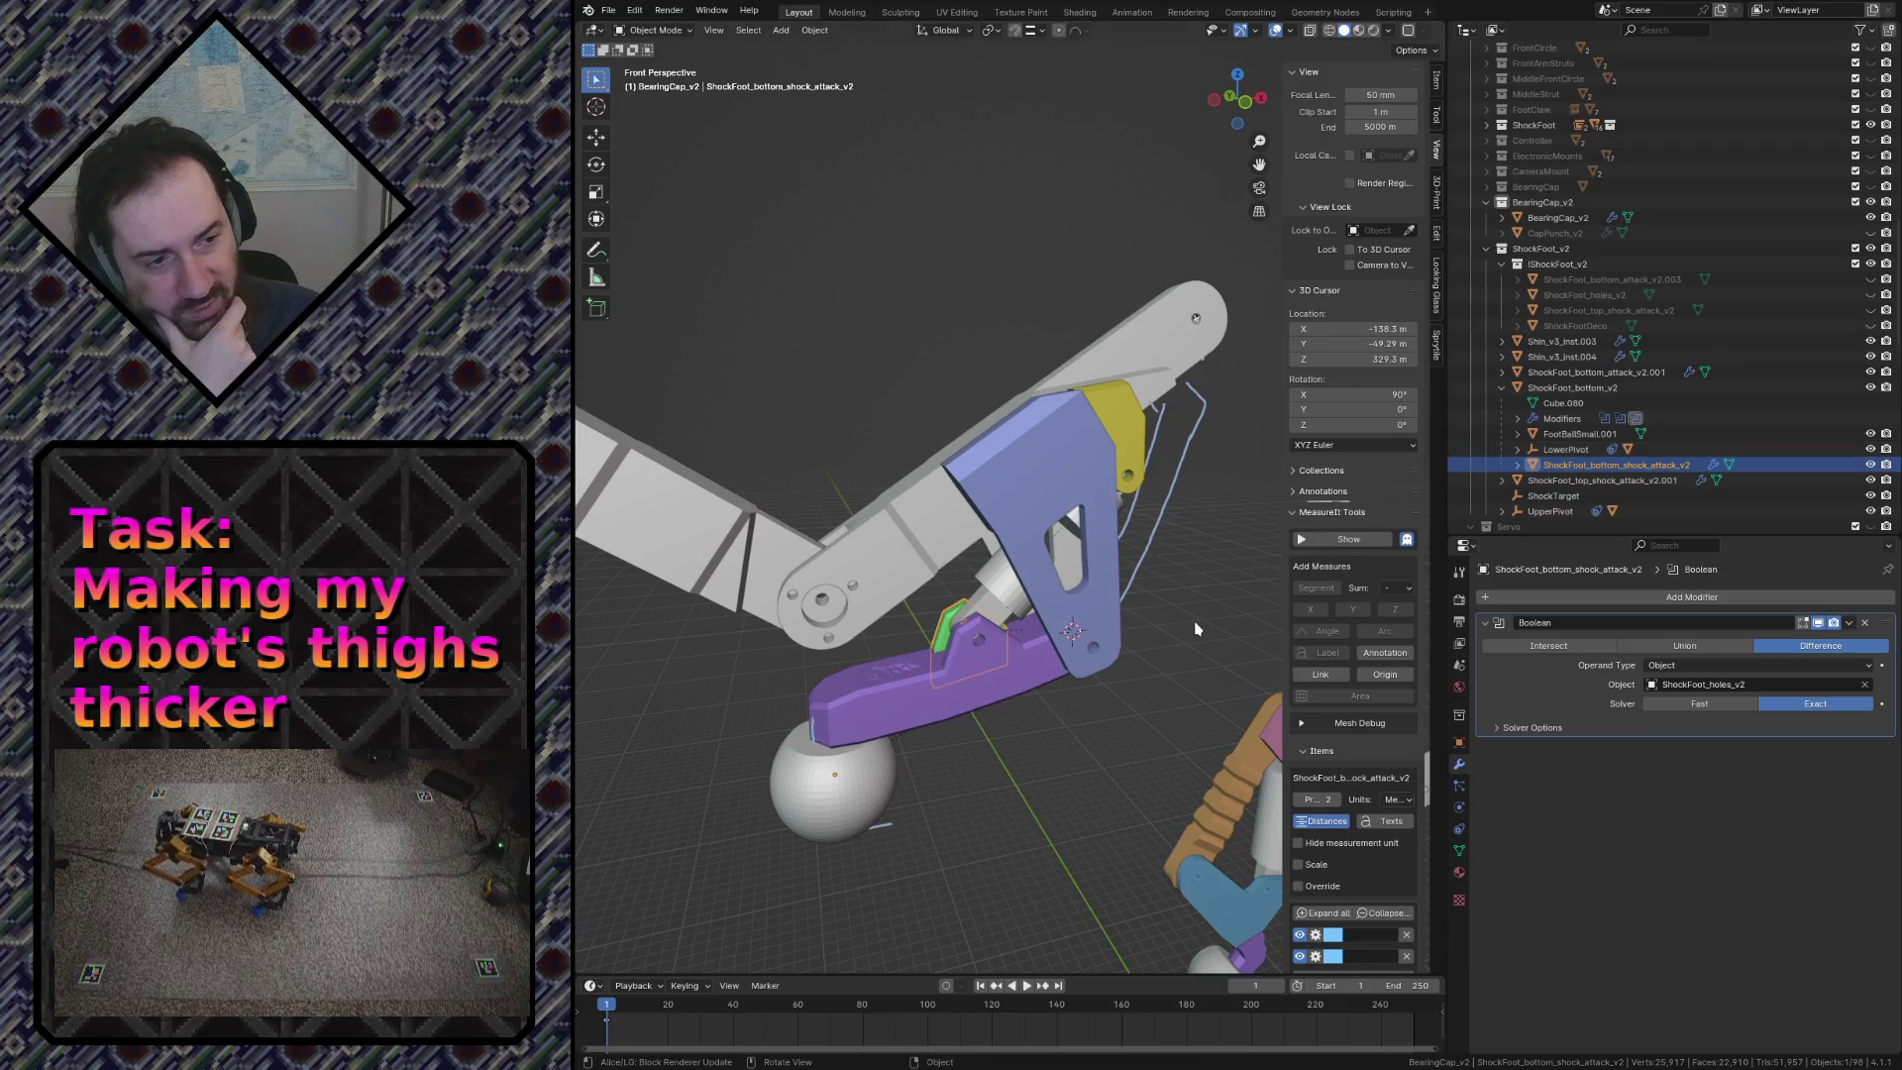
pyautogui.click(1024, 541)
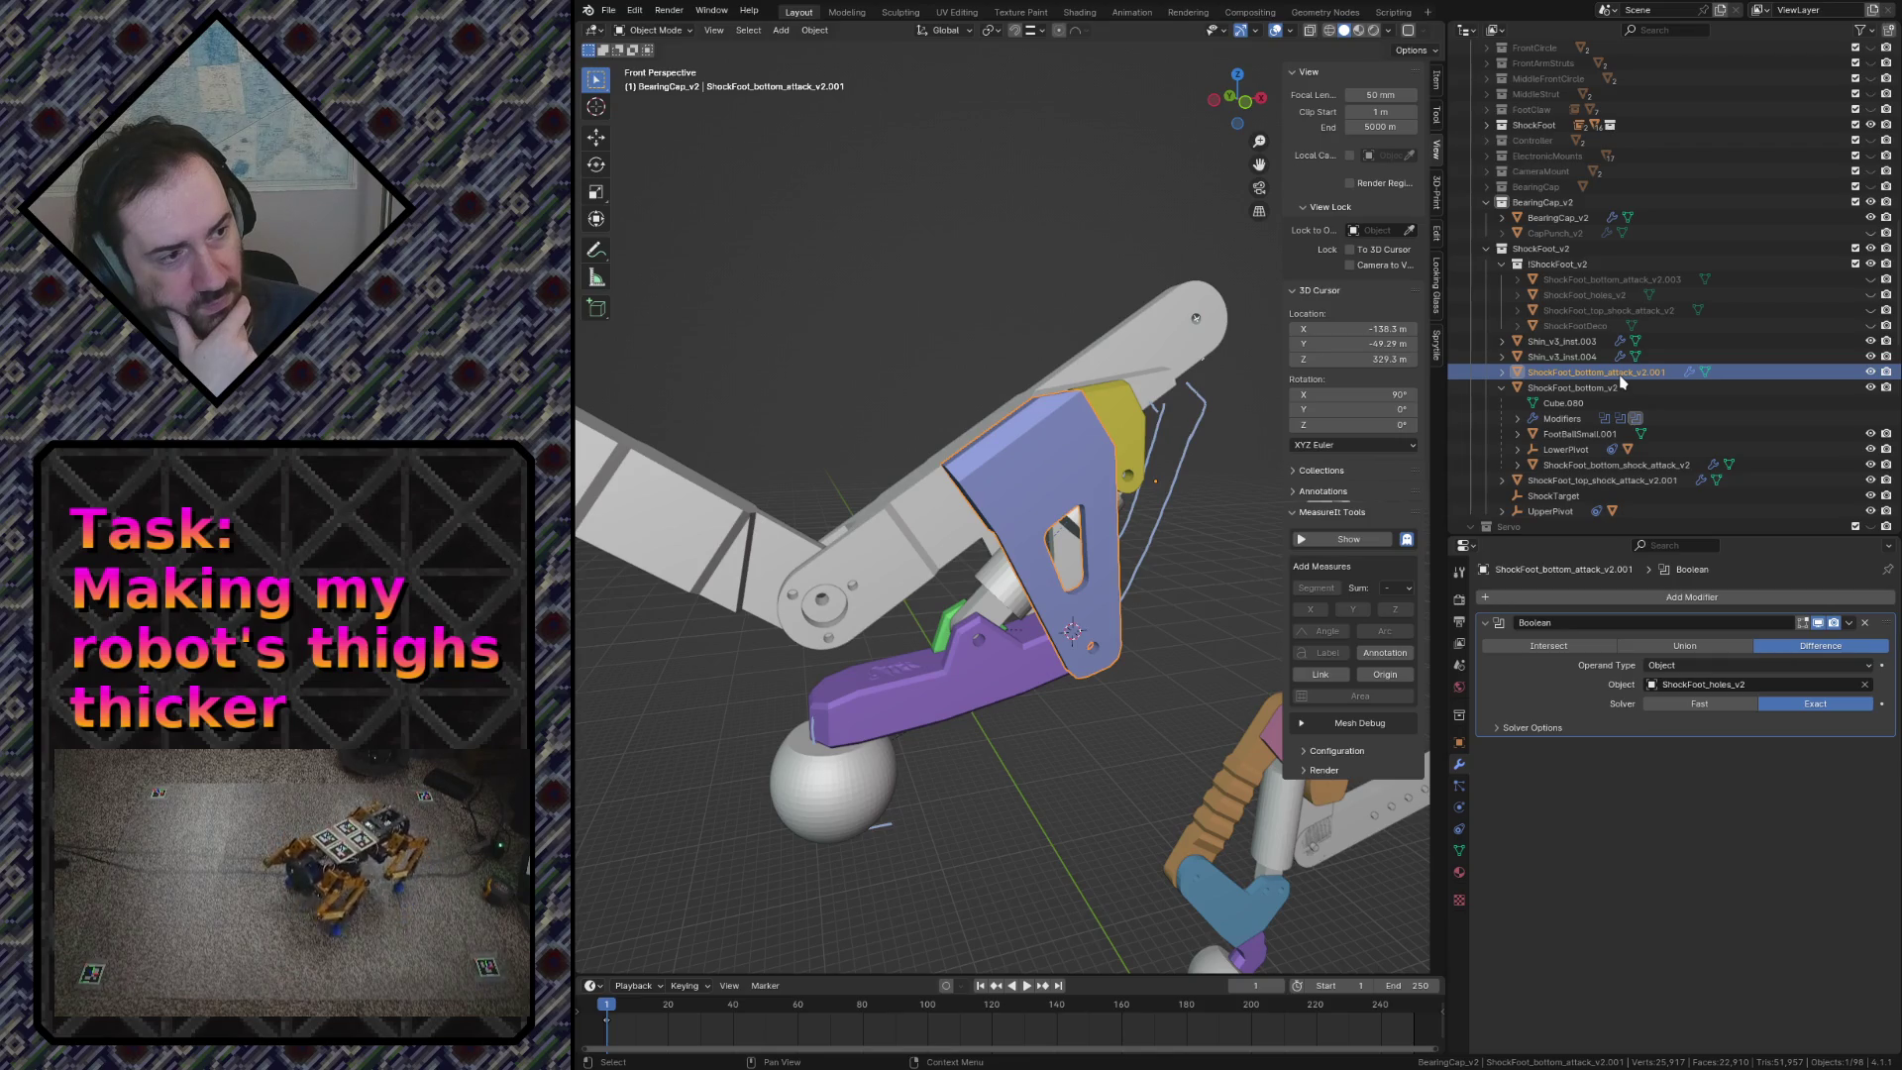
# Step: Select the blue attack plate over the purple foot part and export it as STL
pyautogui.click(942, 640)
pyautogui.click(1066, 517)
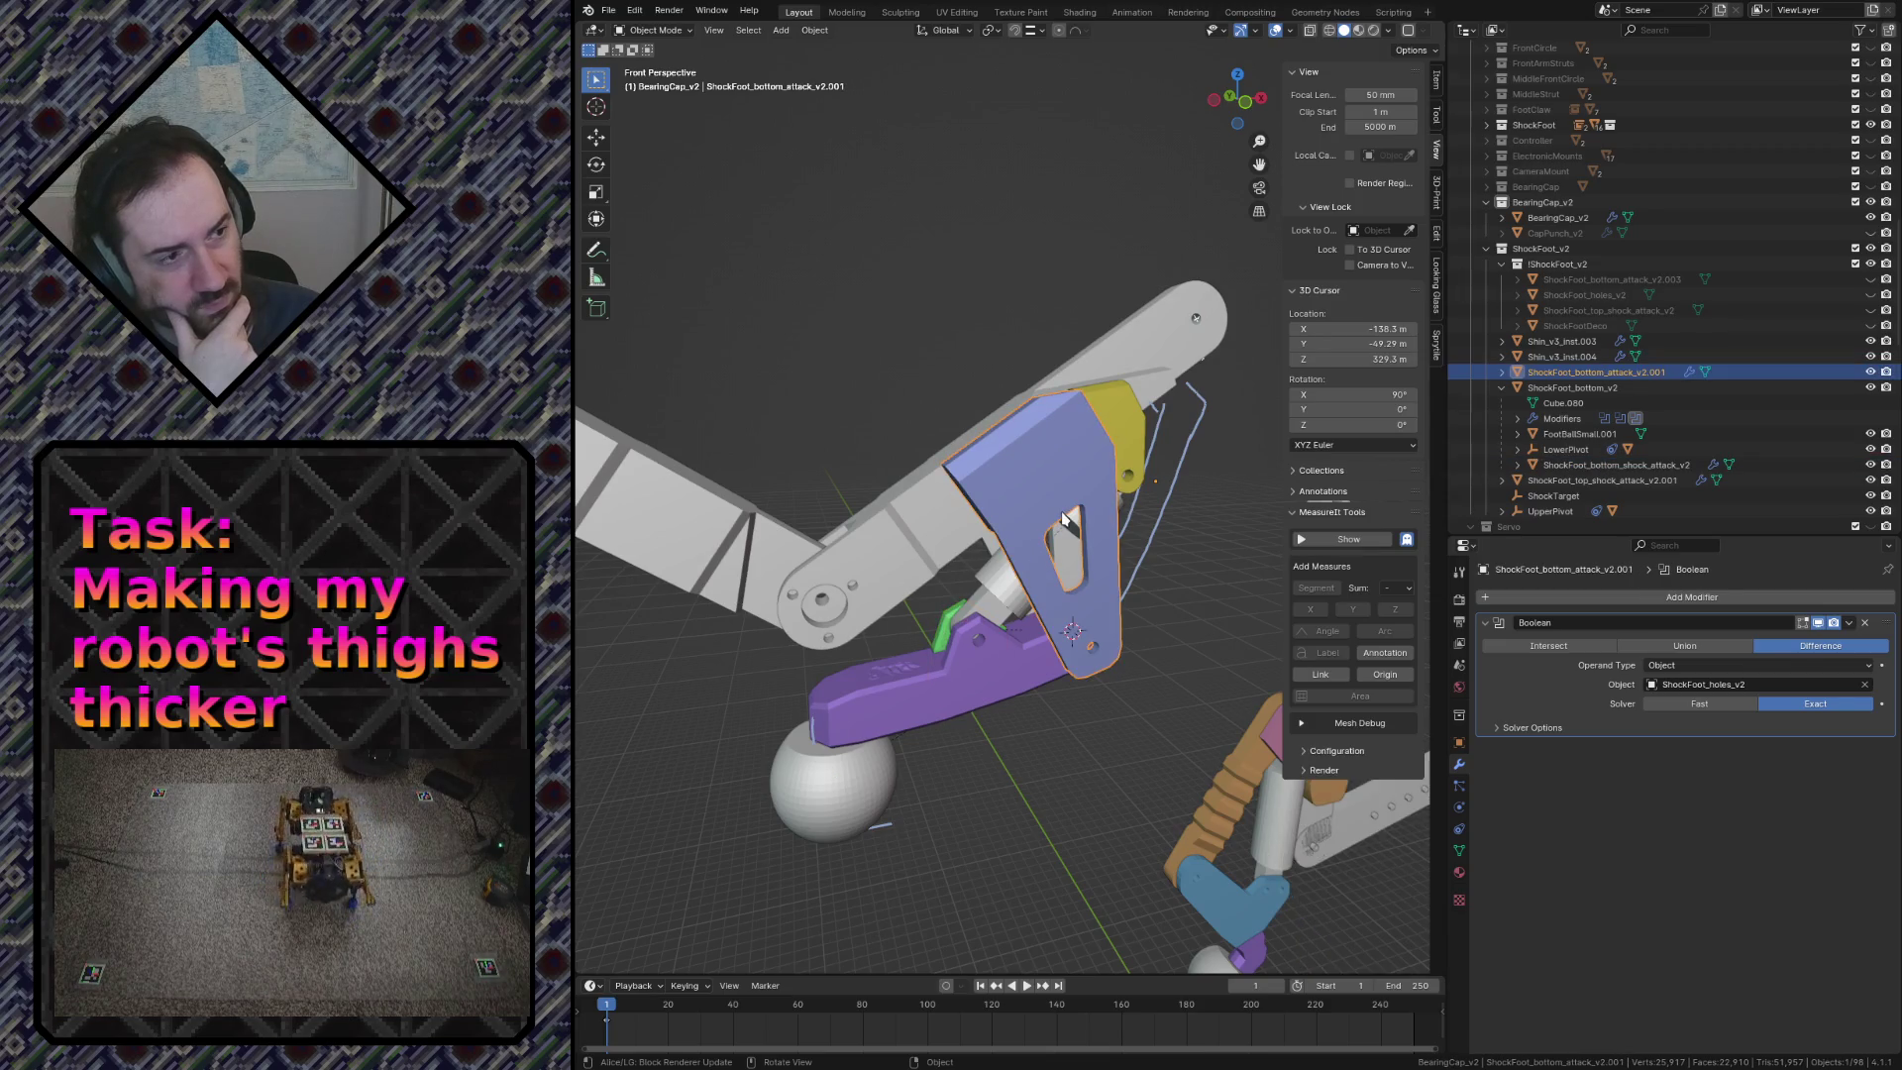
pyautogui.click(607, 11)
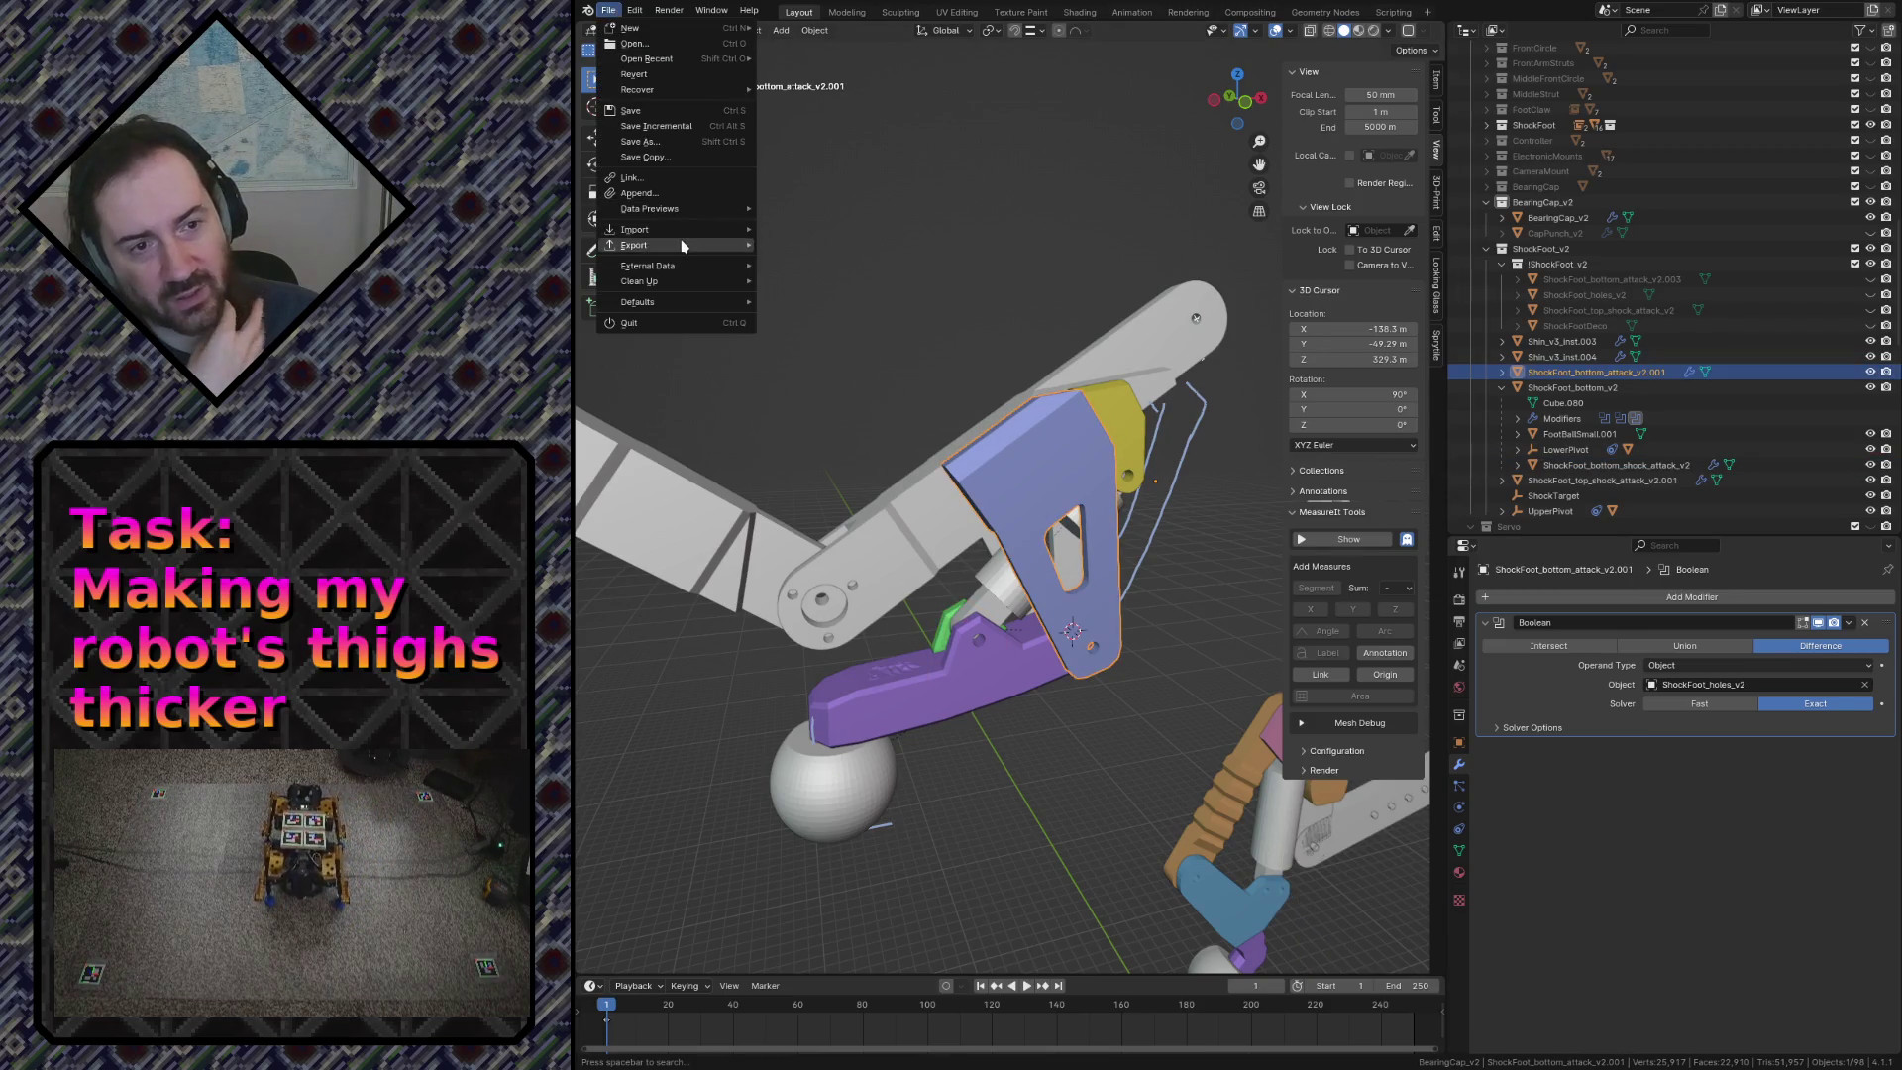
pyautogui.press('Escape')
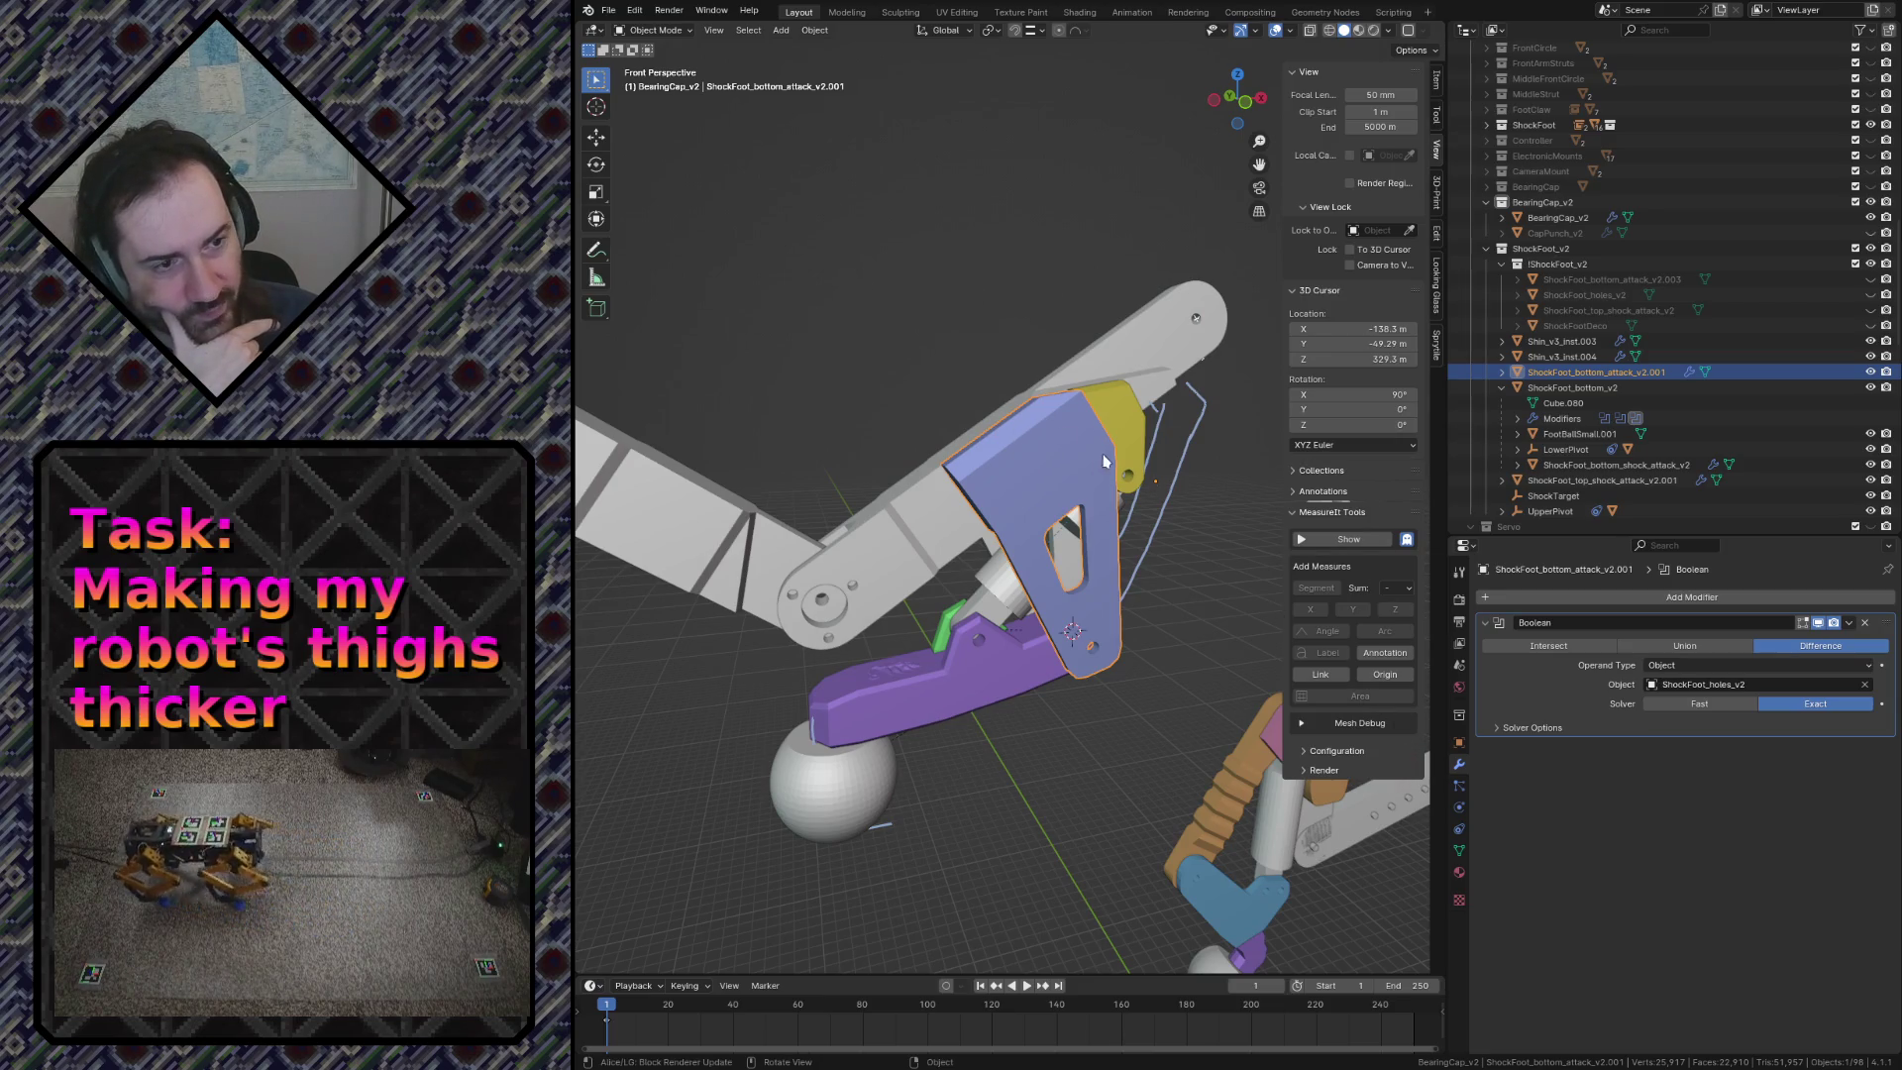
# Step: Export the yellow ShockFoot_top_shock_attack_v2.001 part as STL
pyautogui.click(1122, 423)
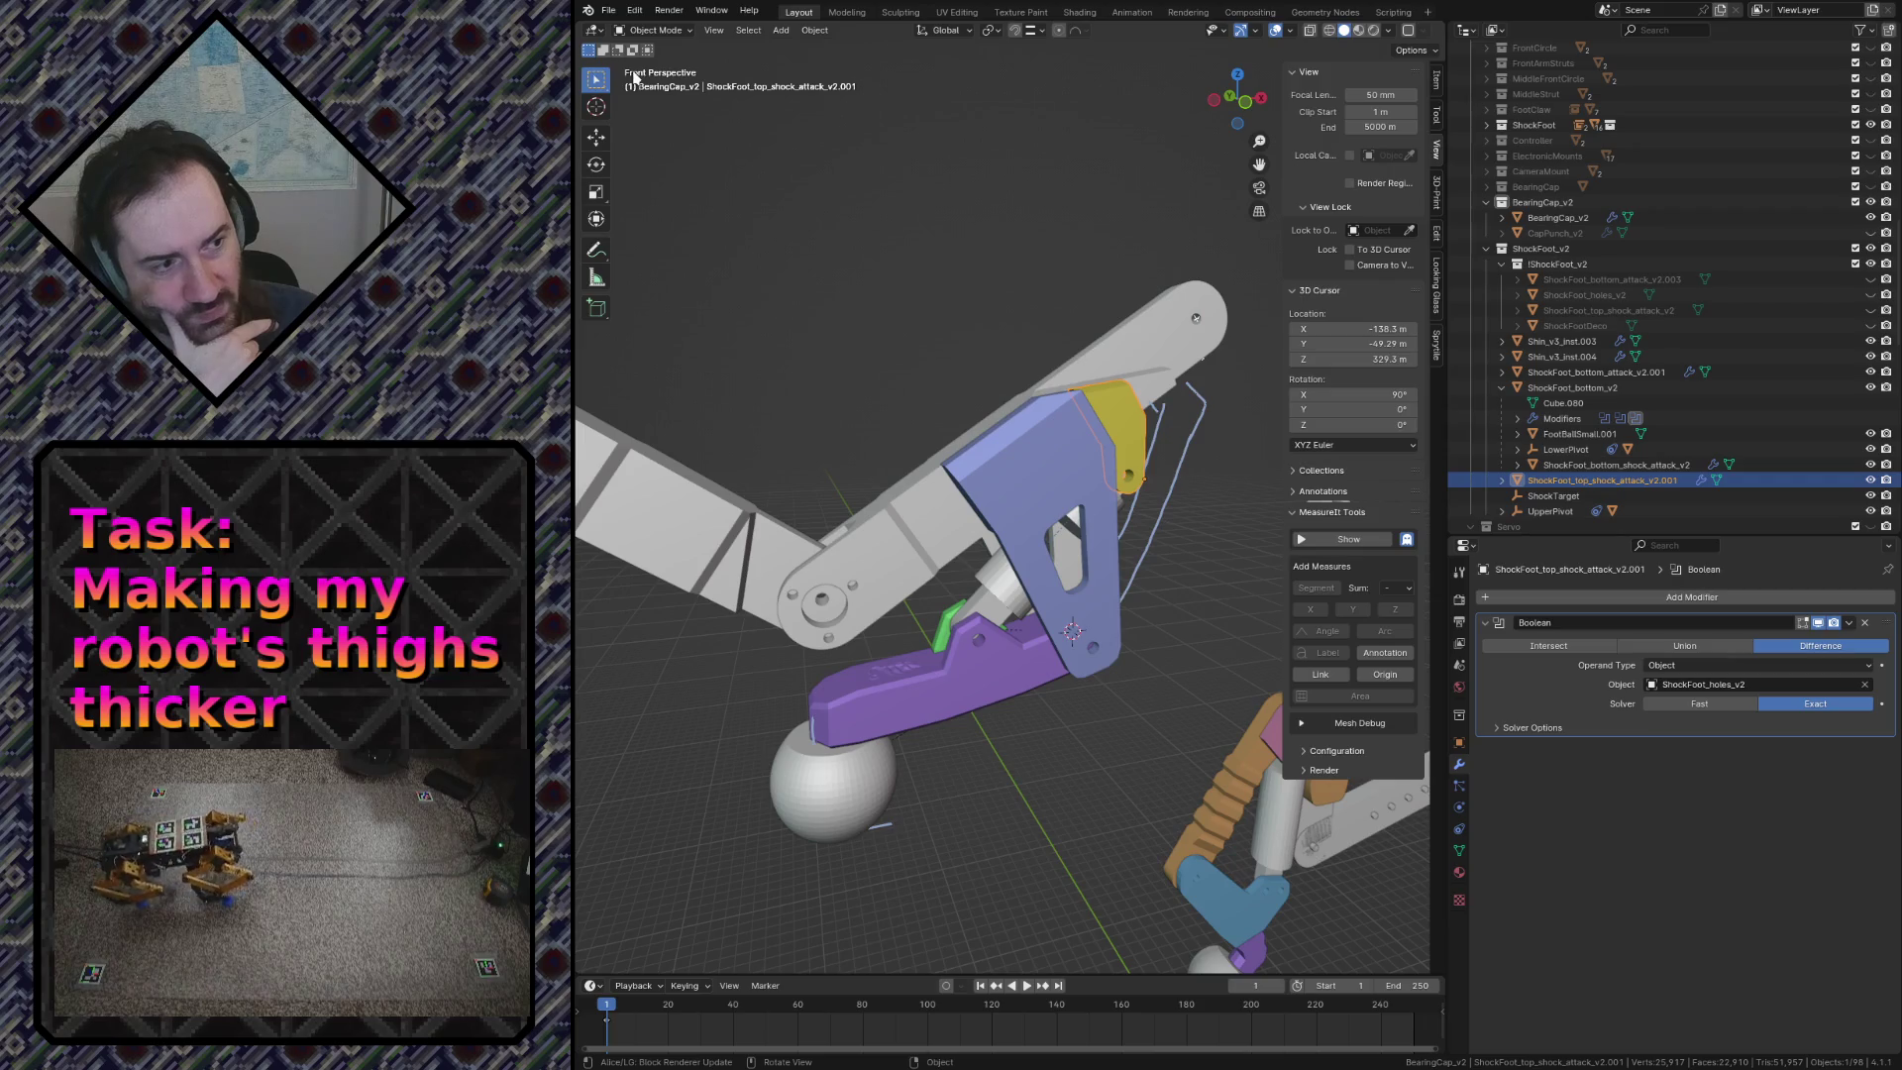
pyautogui.click(607, 10)
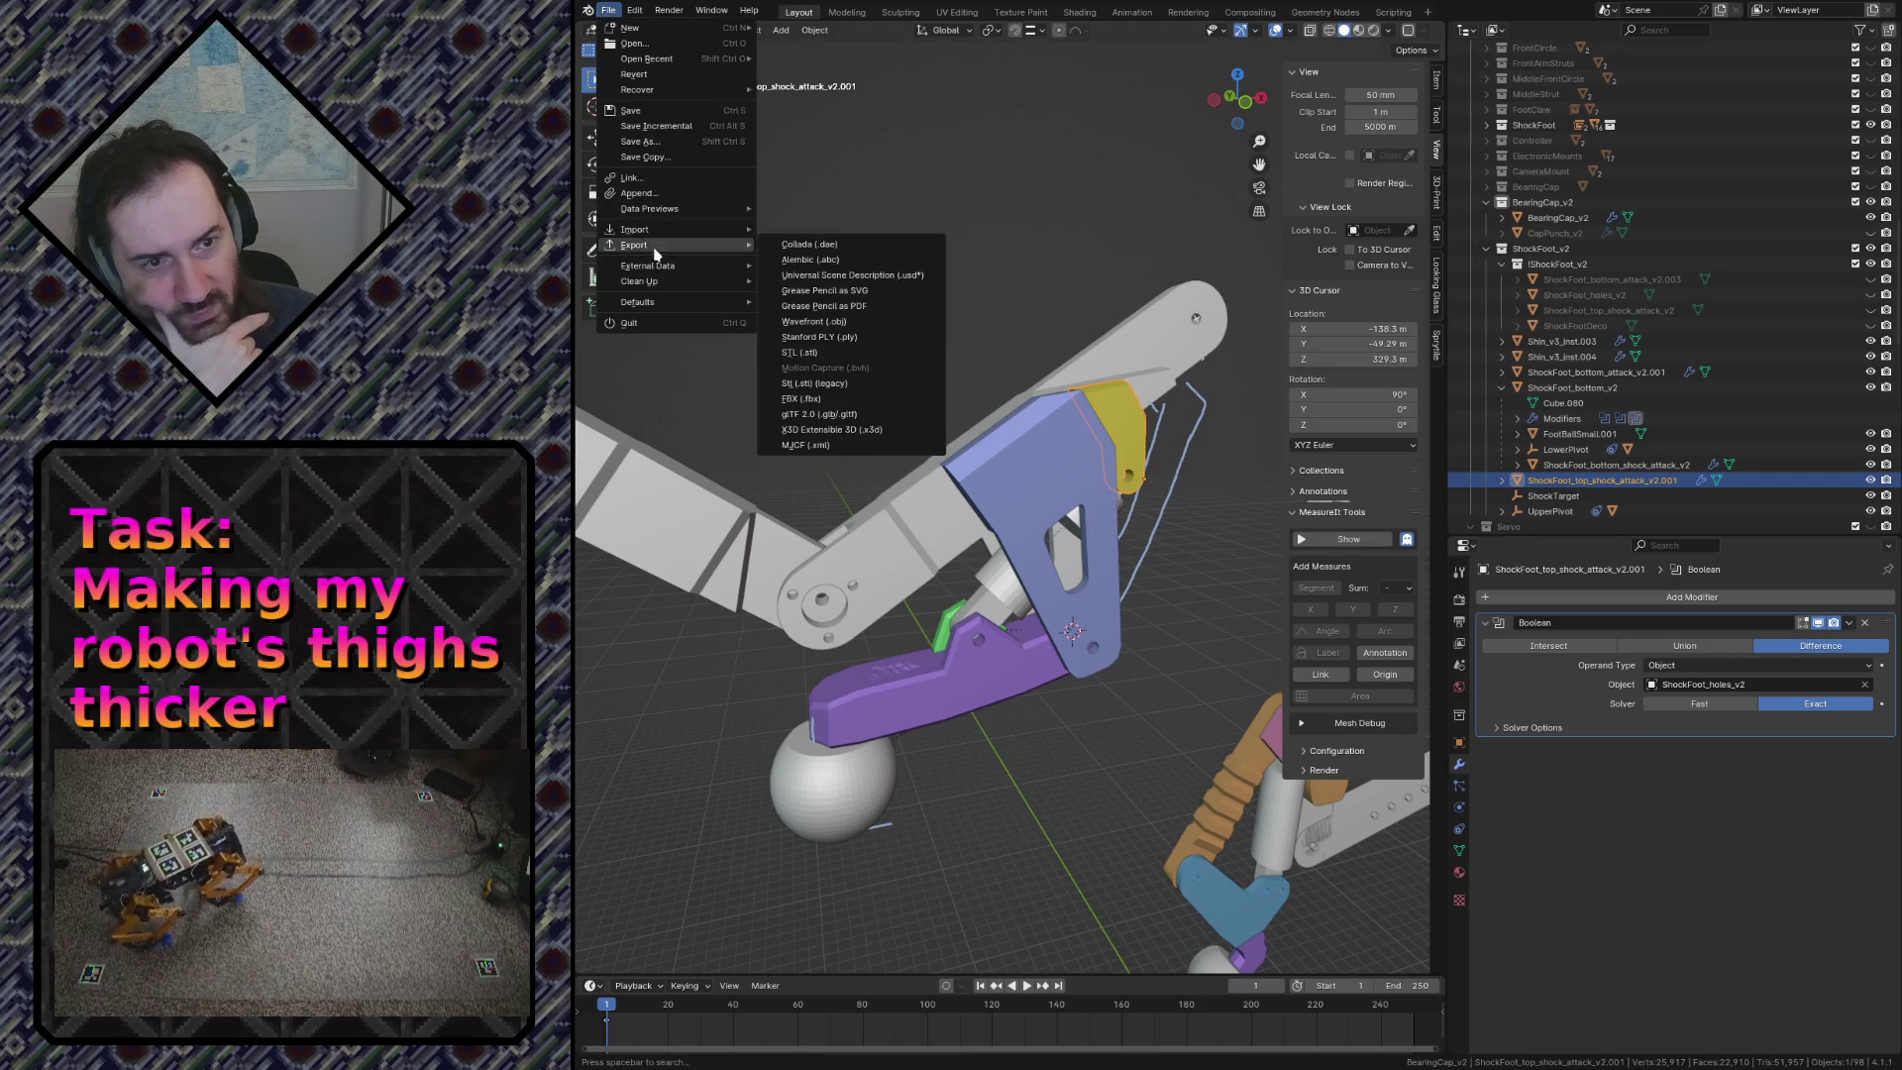
pyautogui.press('Escape')
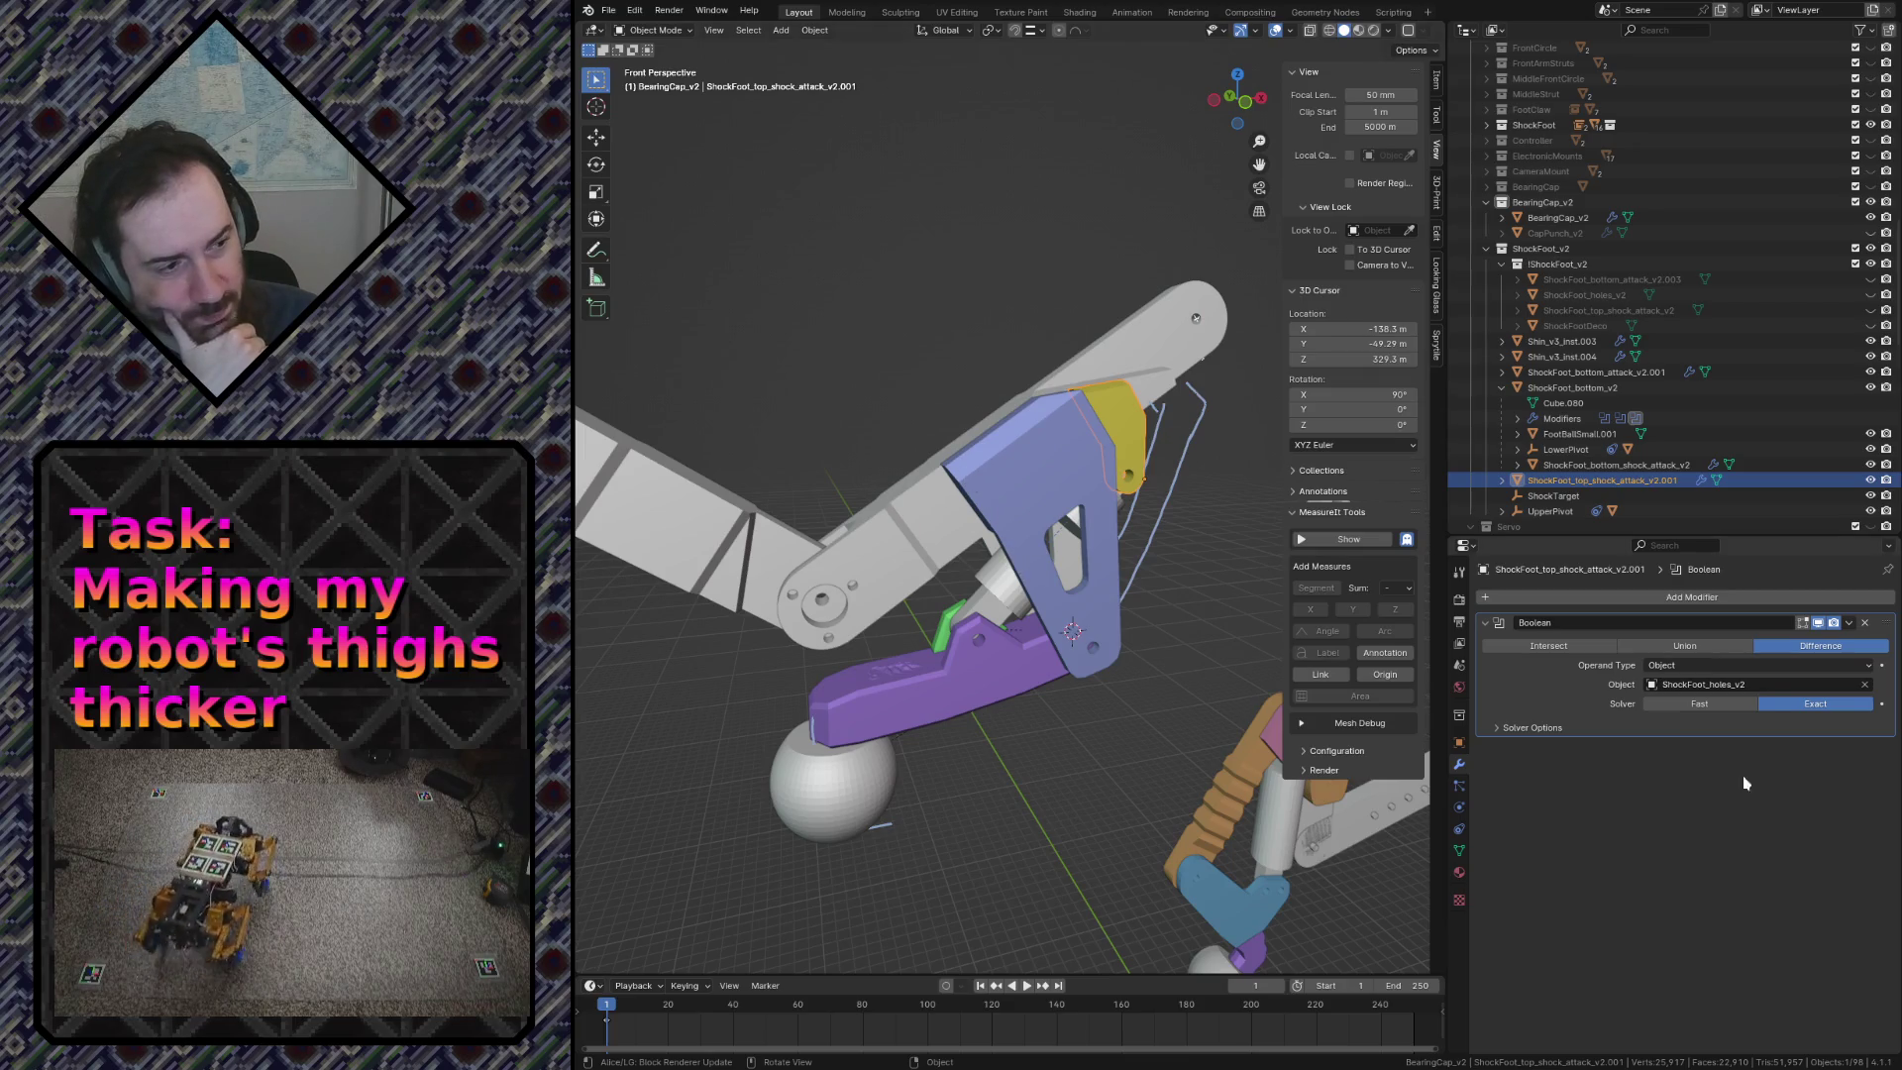
# Step: Fly the view in around the purple foot part to inspect the shin pieces
pyautogui.click(953, 687)
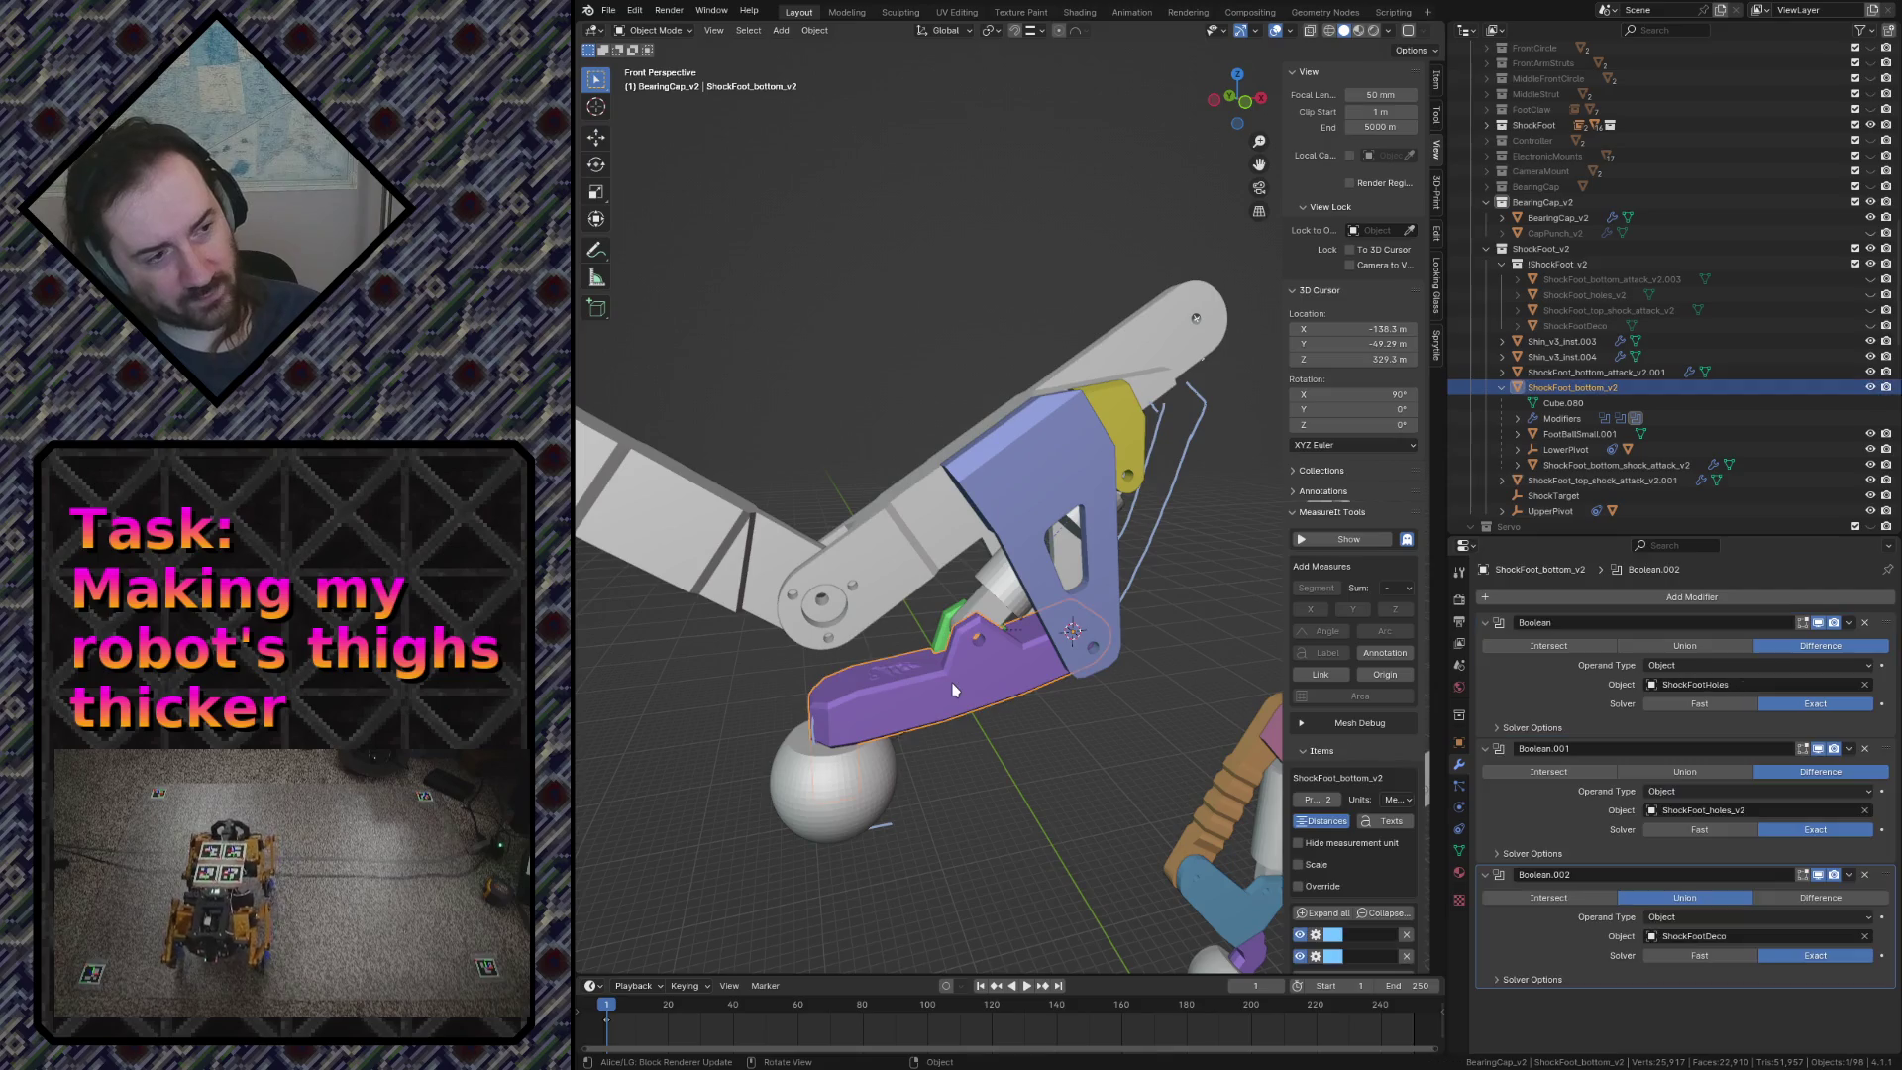
pyautogui.hotkey('alt', 'a')
pyautogui.hotkey('shift', '`')
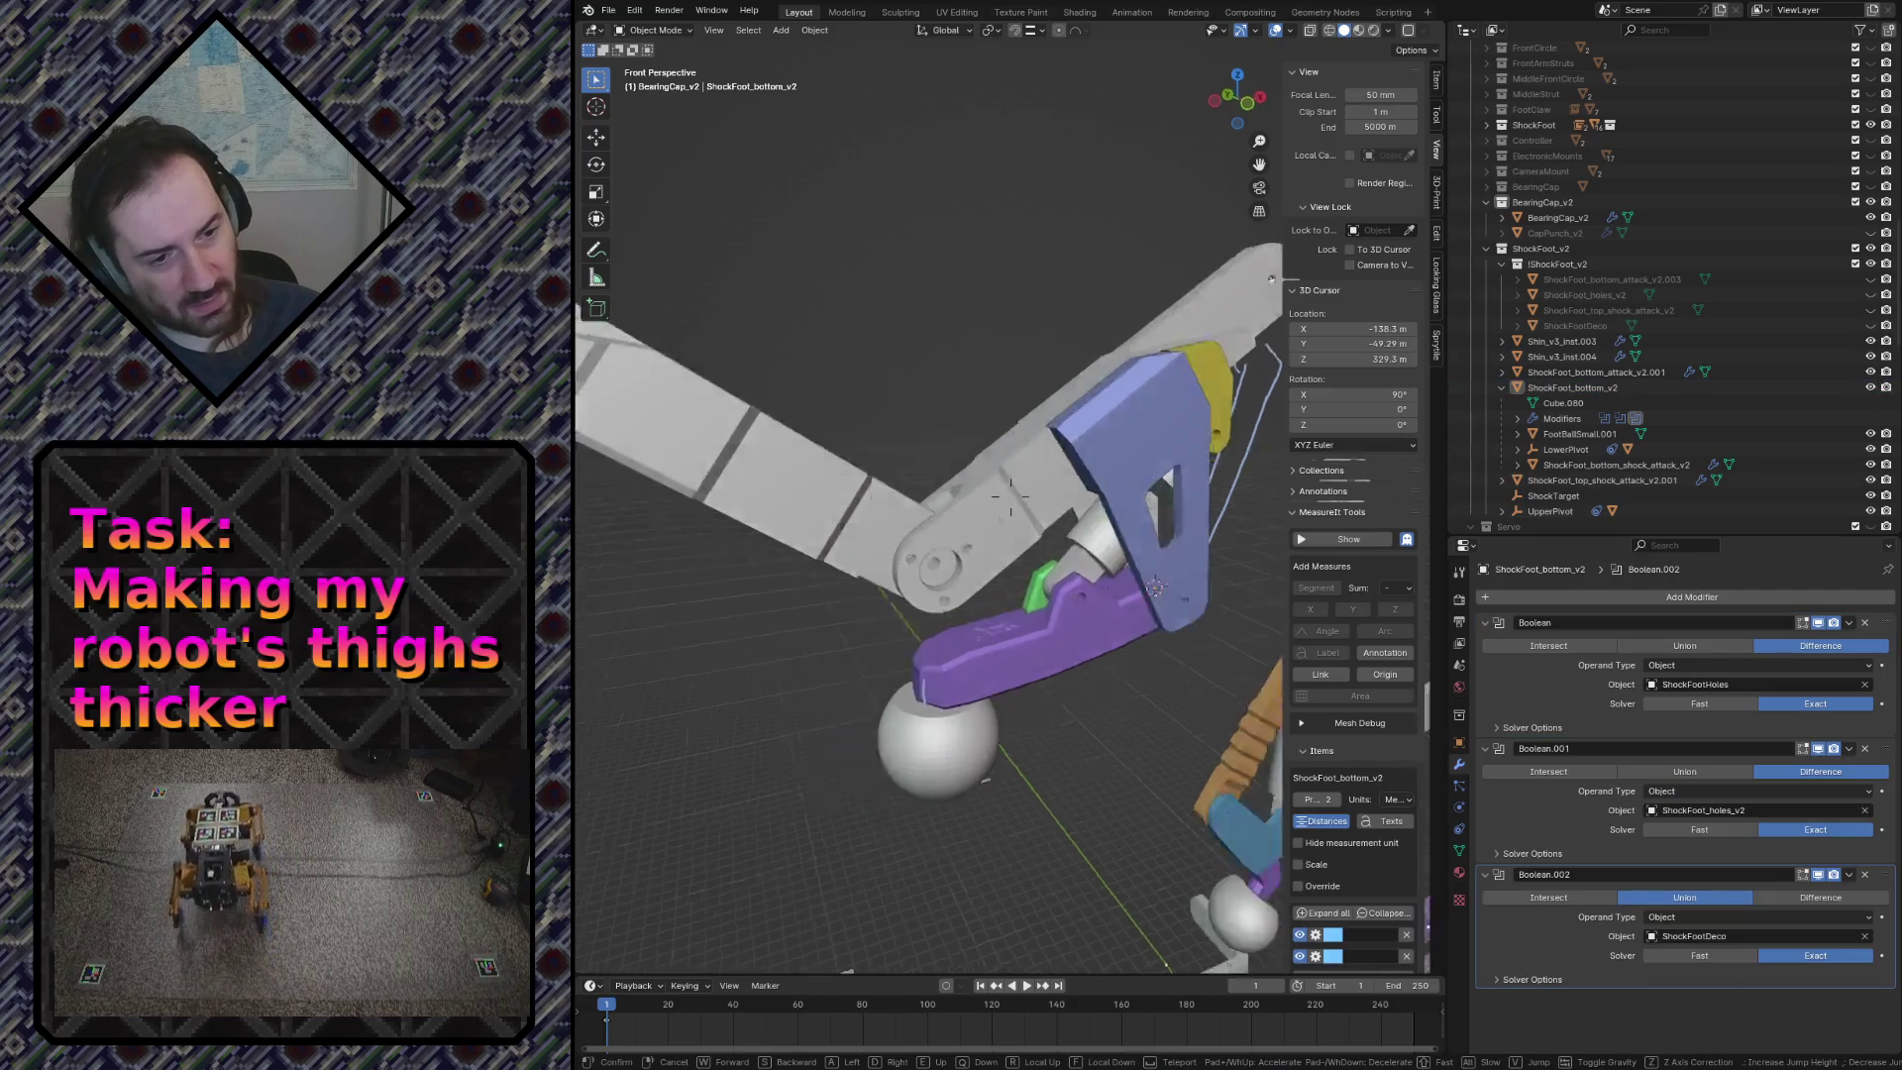
pyautogui.press('w')
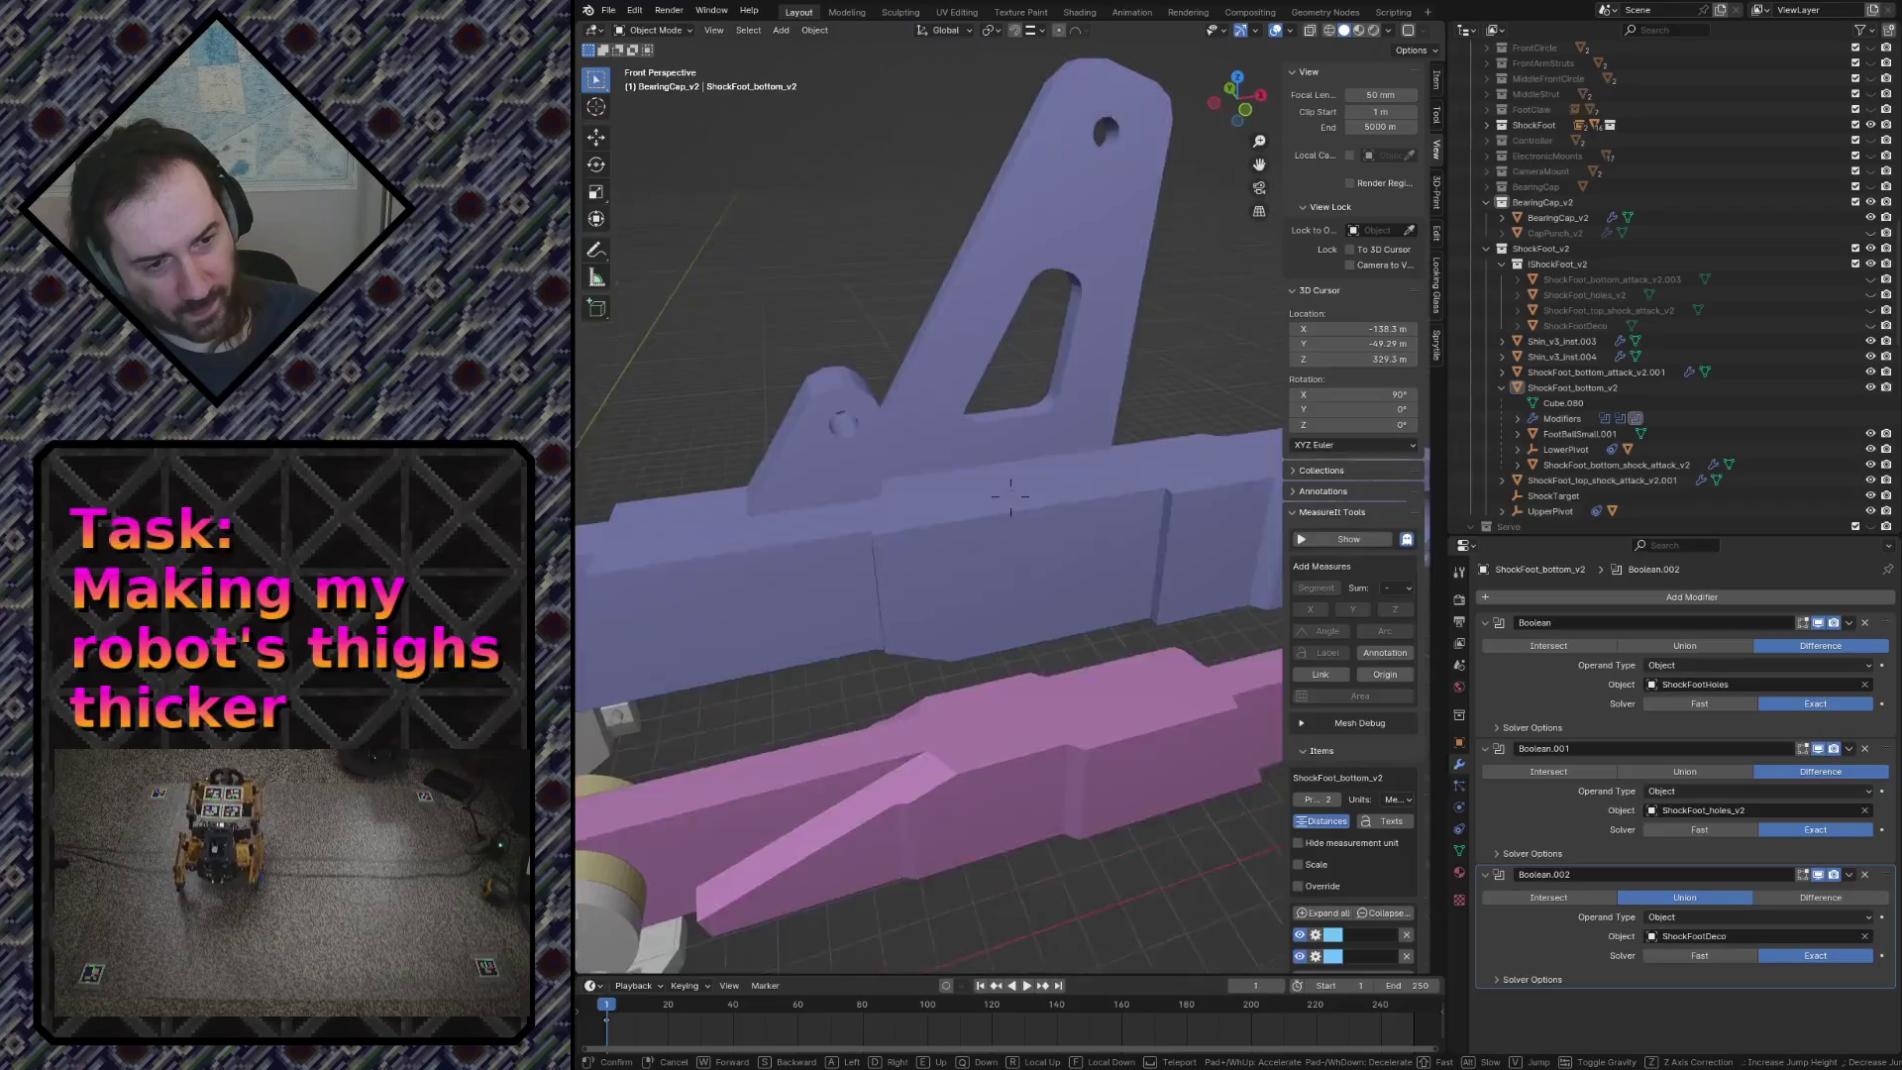
pyautogui.press('s')
pyautogui.press('w')
pyautogui.click(1010, 499)
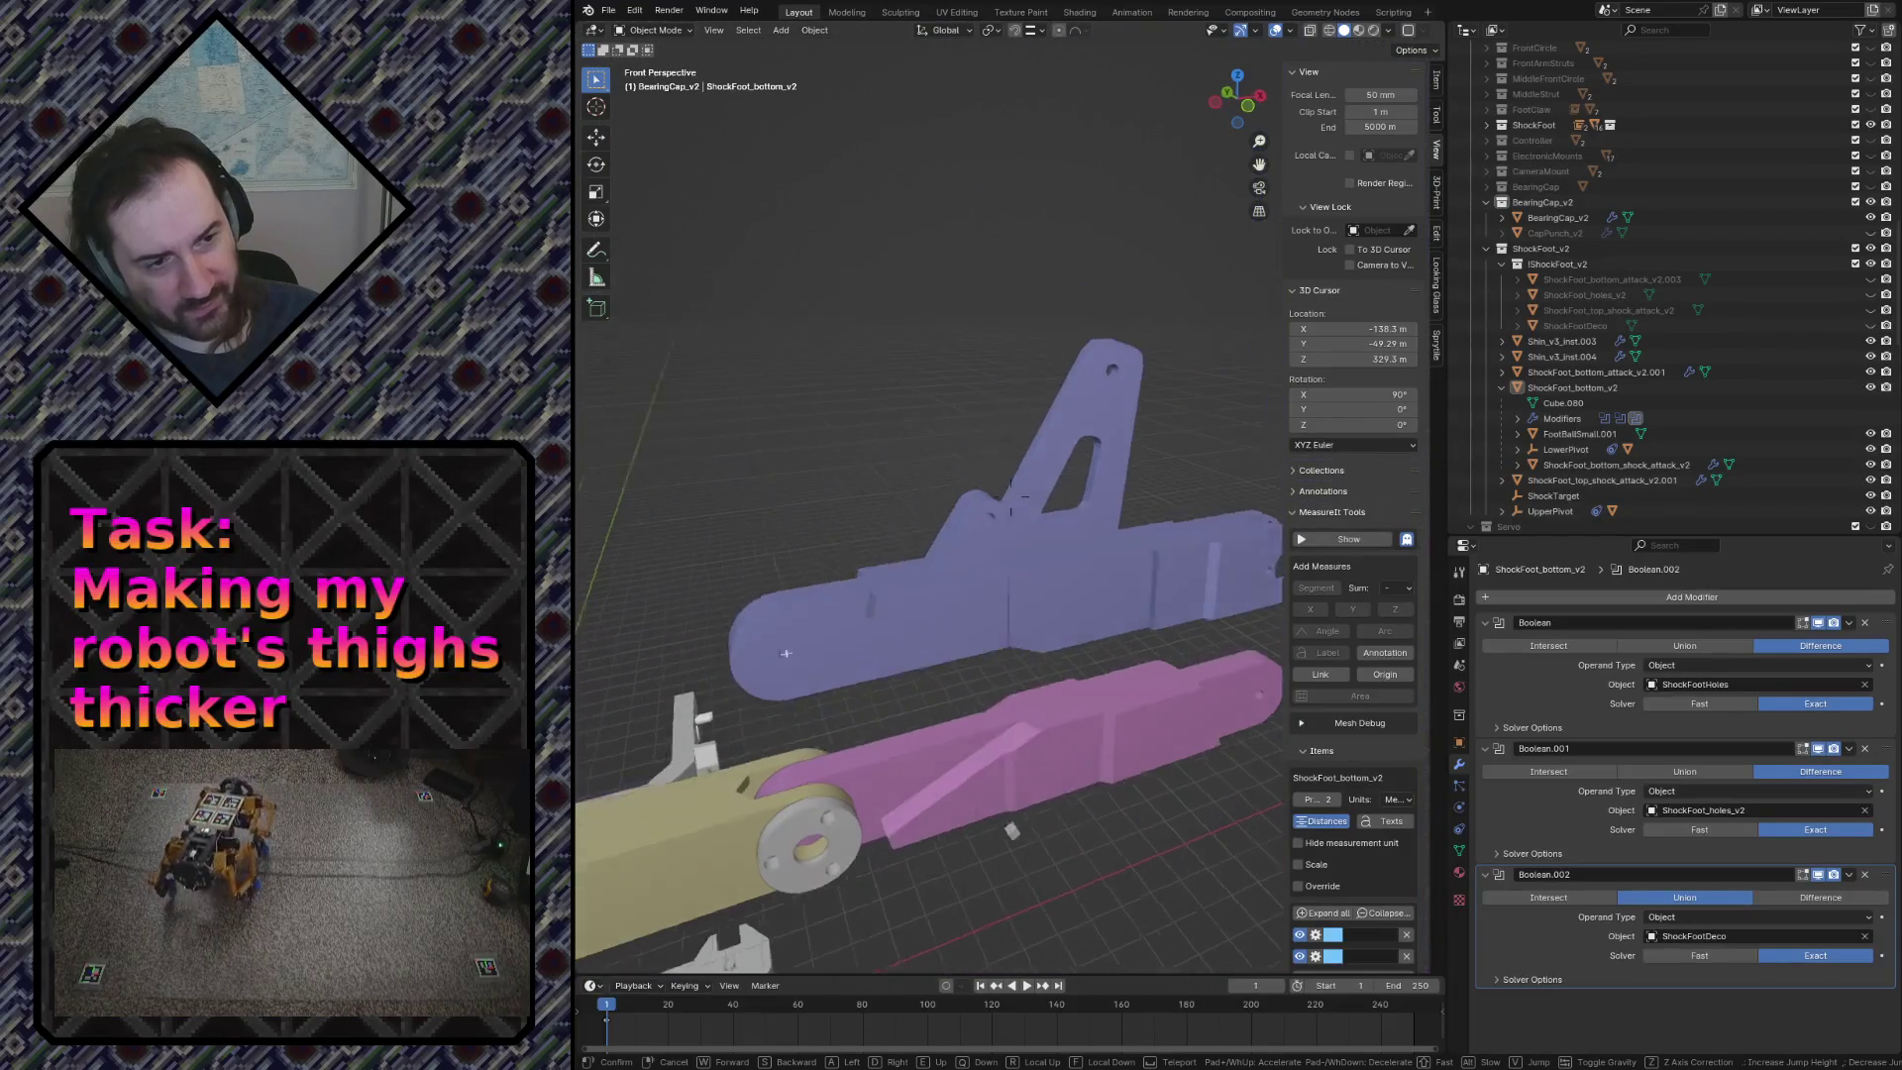
# Step: Export the purple Shin1_v3 as STL, then select the pink Shin2_v3
pyautogui.click(906, 609)
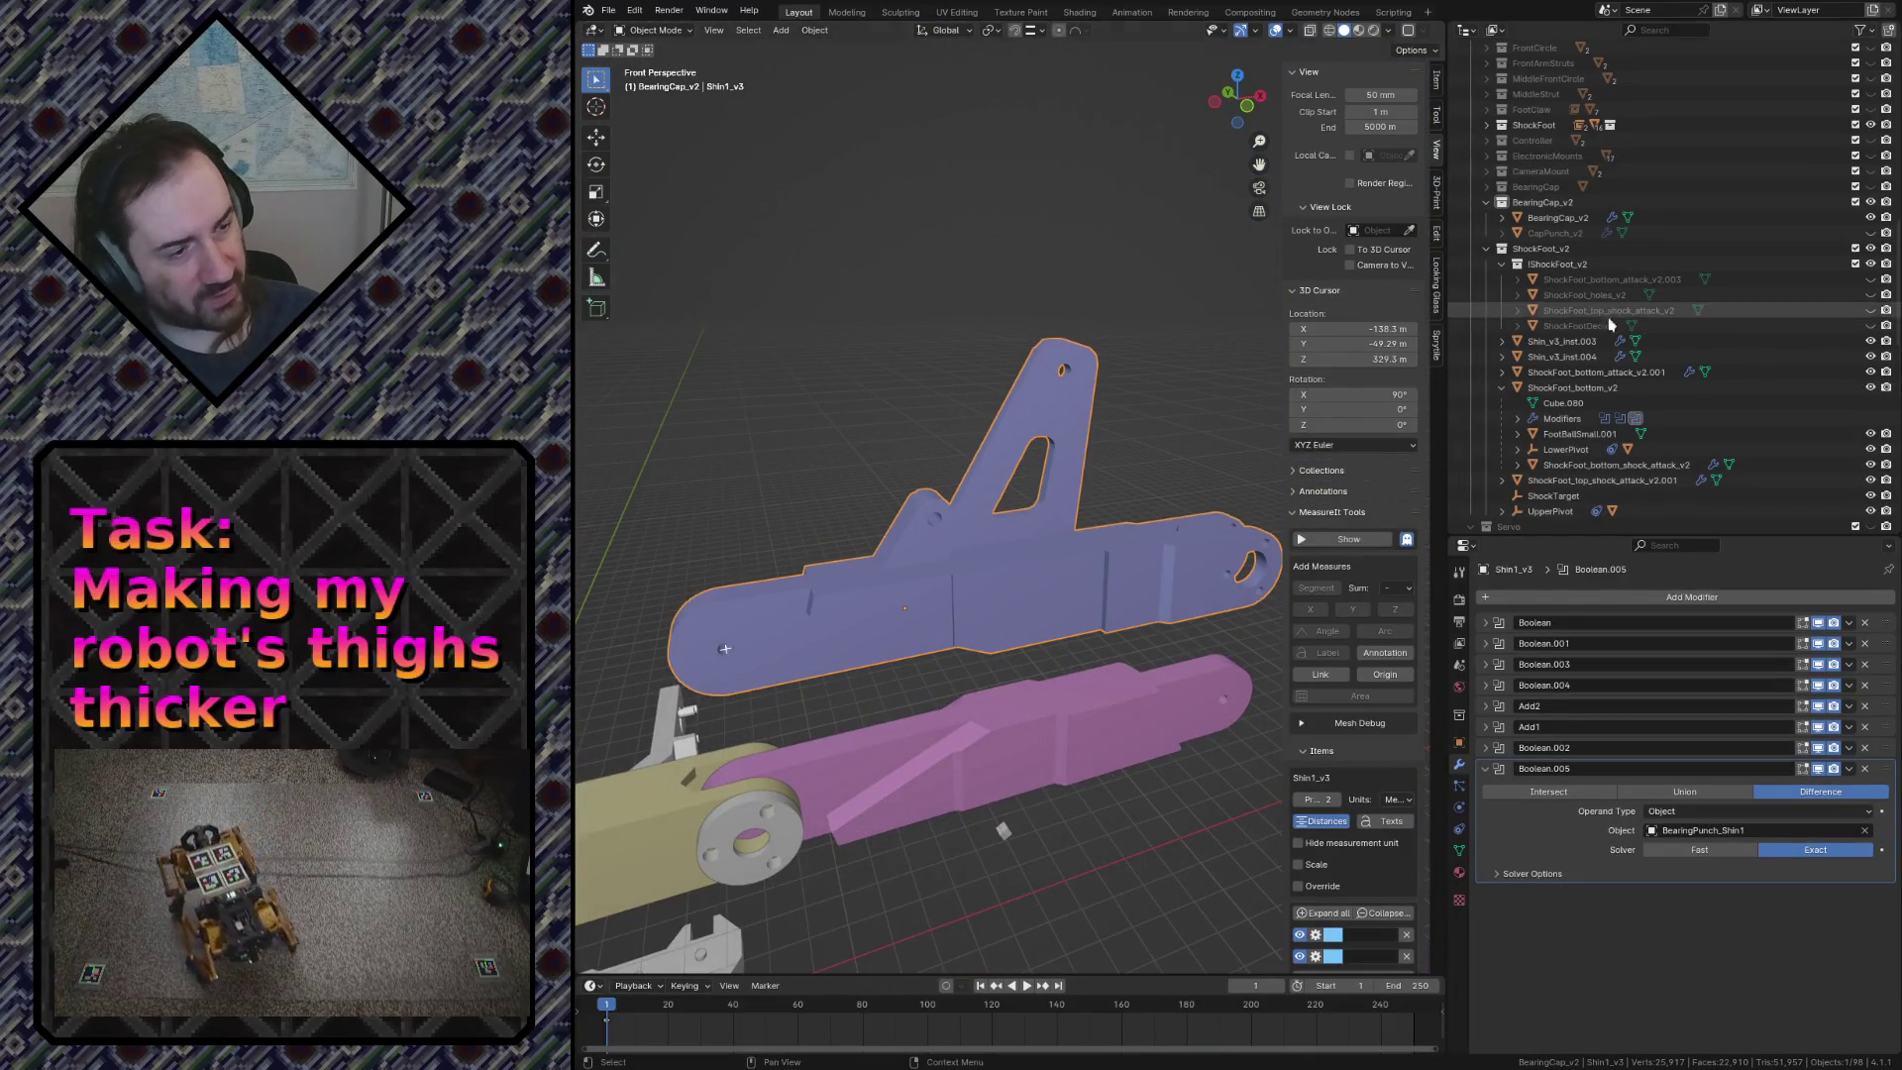
pyautogui.click(608, 11)
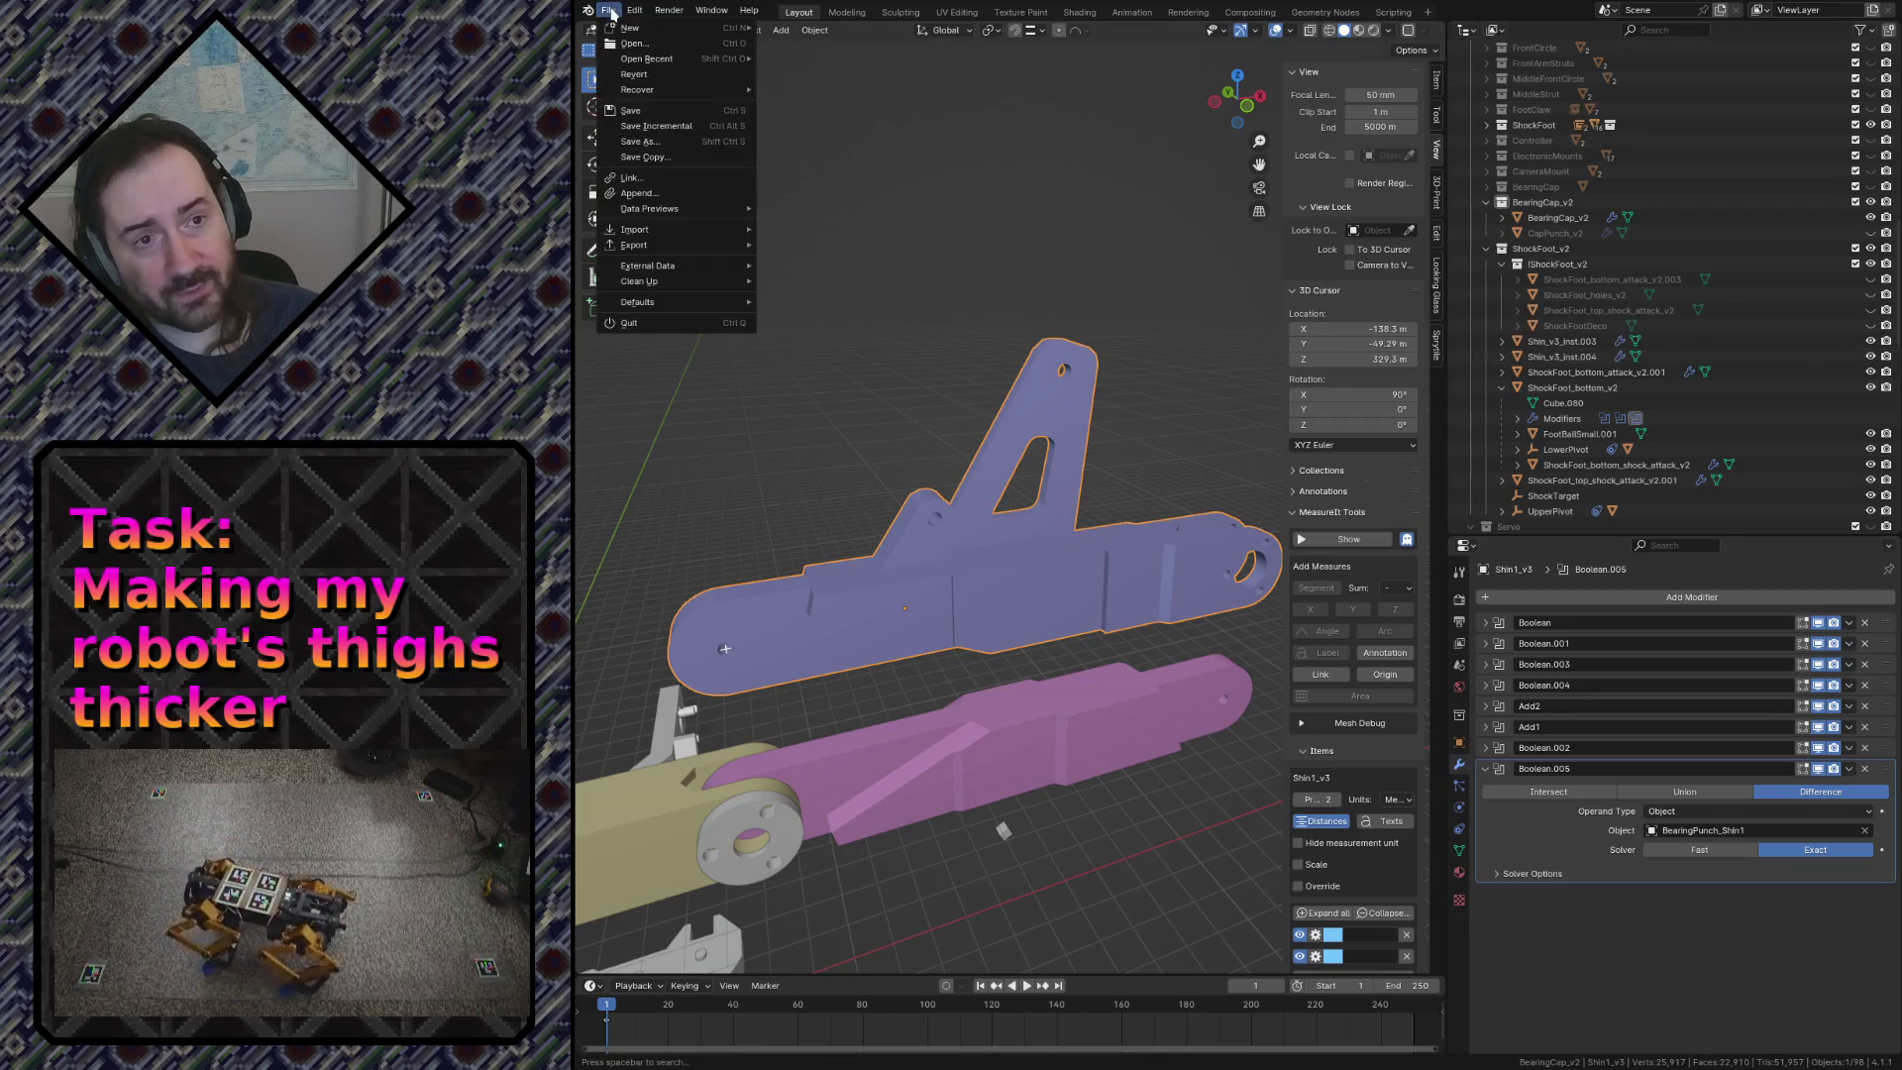
pyautogui.press('Escape')
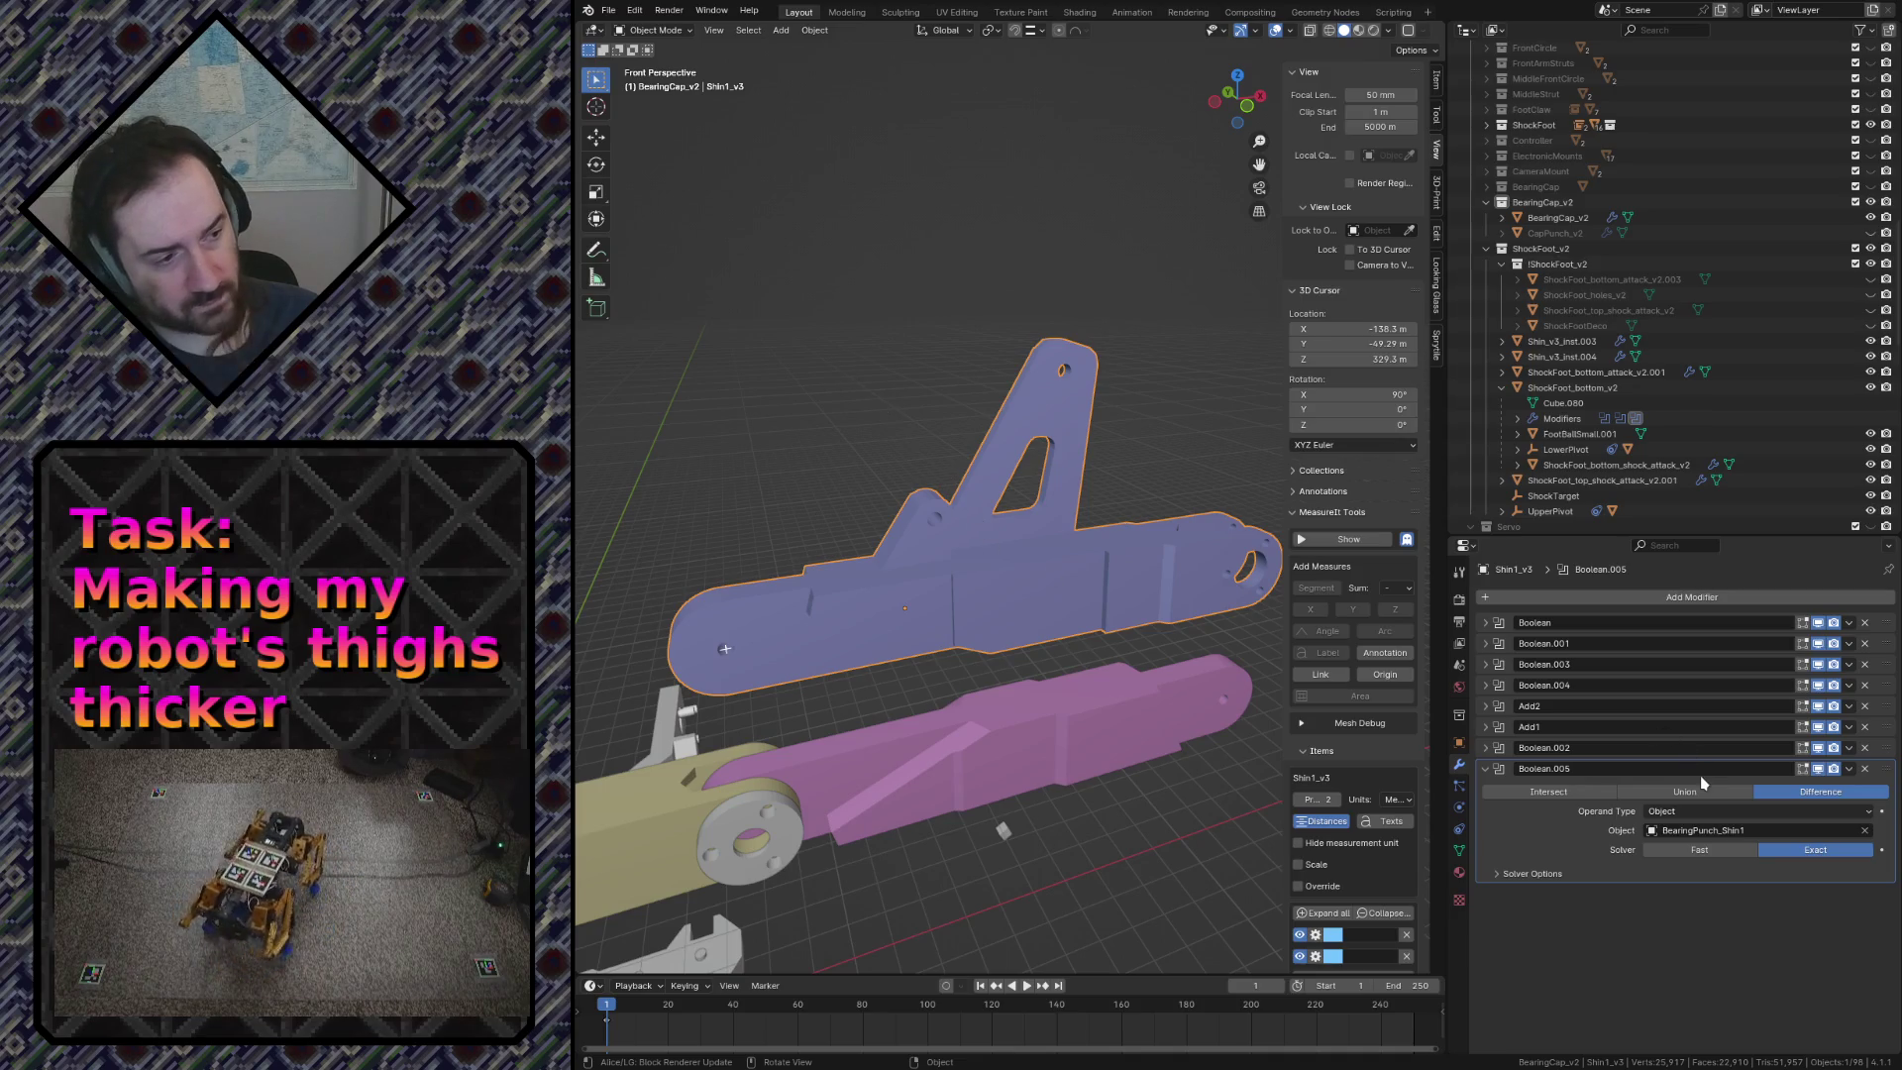
pyautogui.click(1016, 752)
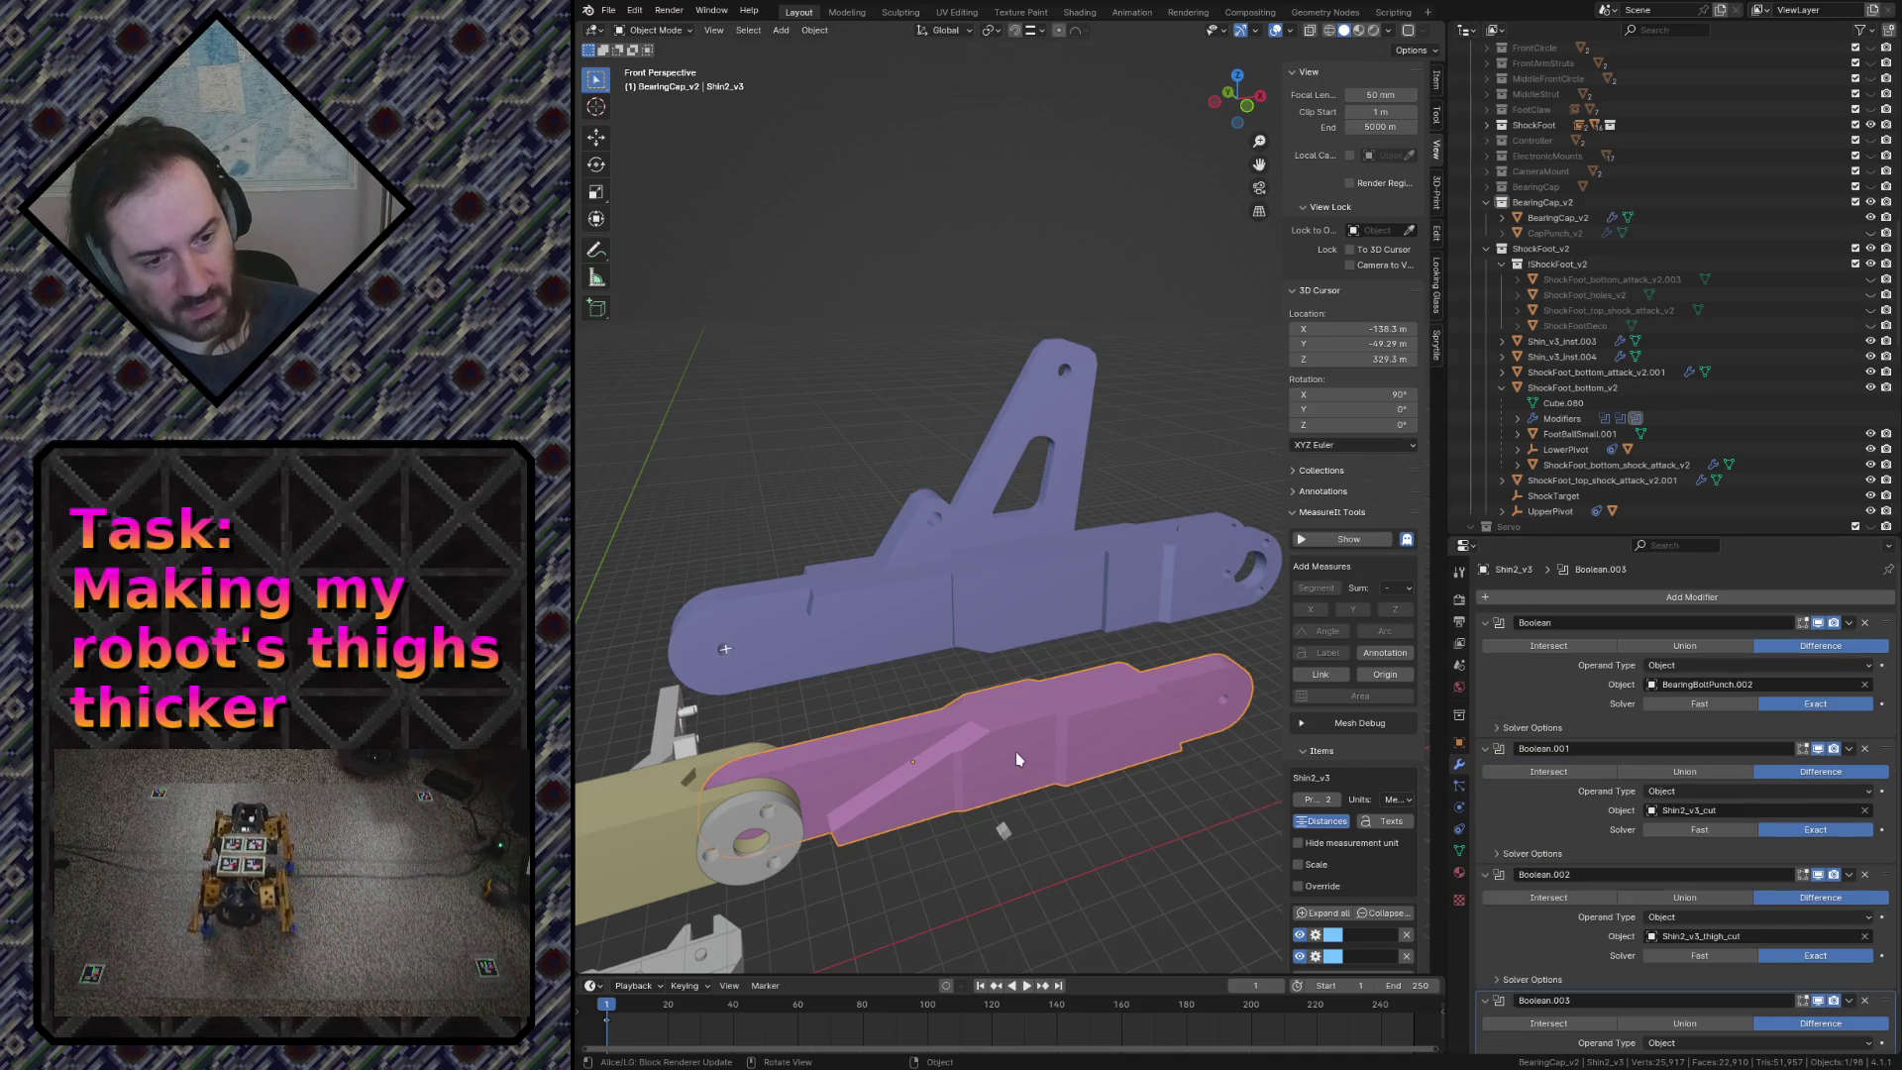
# Step: Fly the view toward both shins and export the pink Shin2_v3 as STL
pyautogui.hotkey('shift', '`')
pyautogui.press('w')
pyautogui.click(1011, 502)
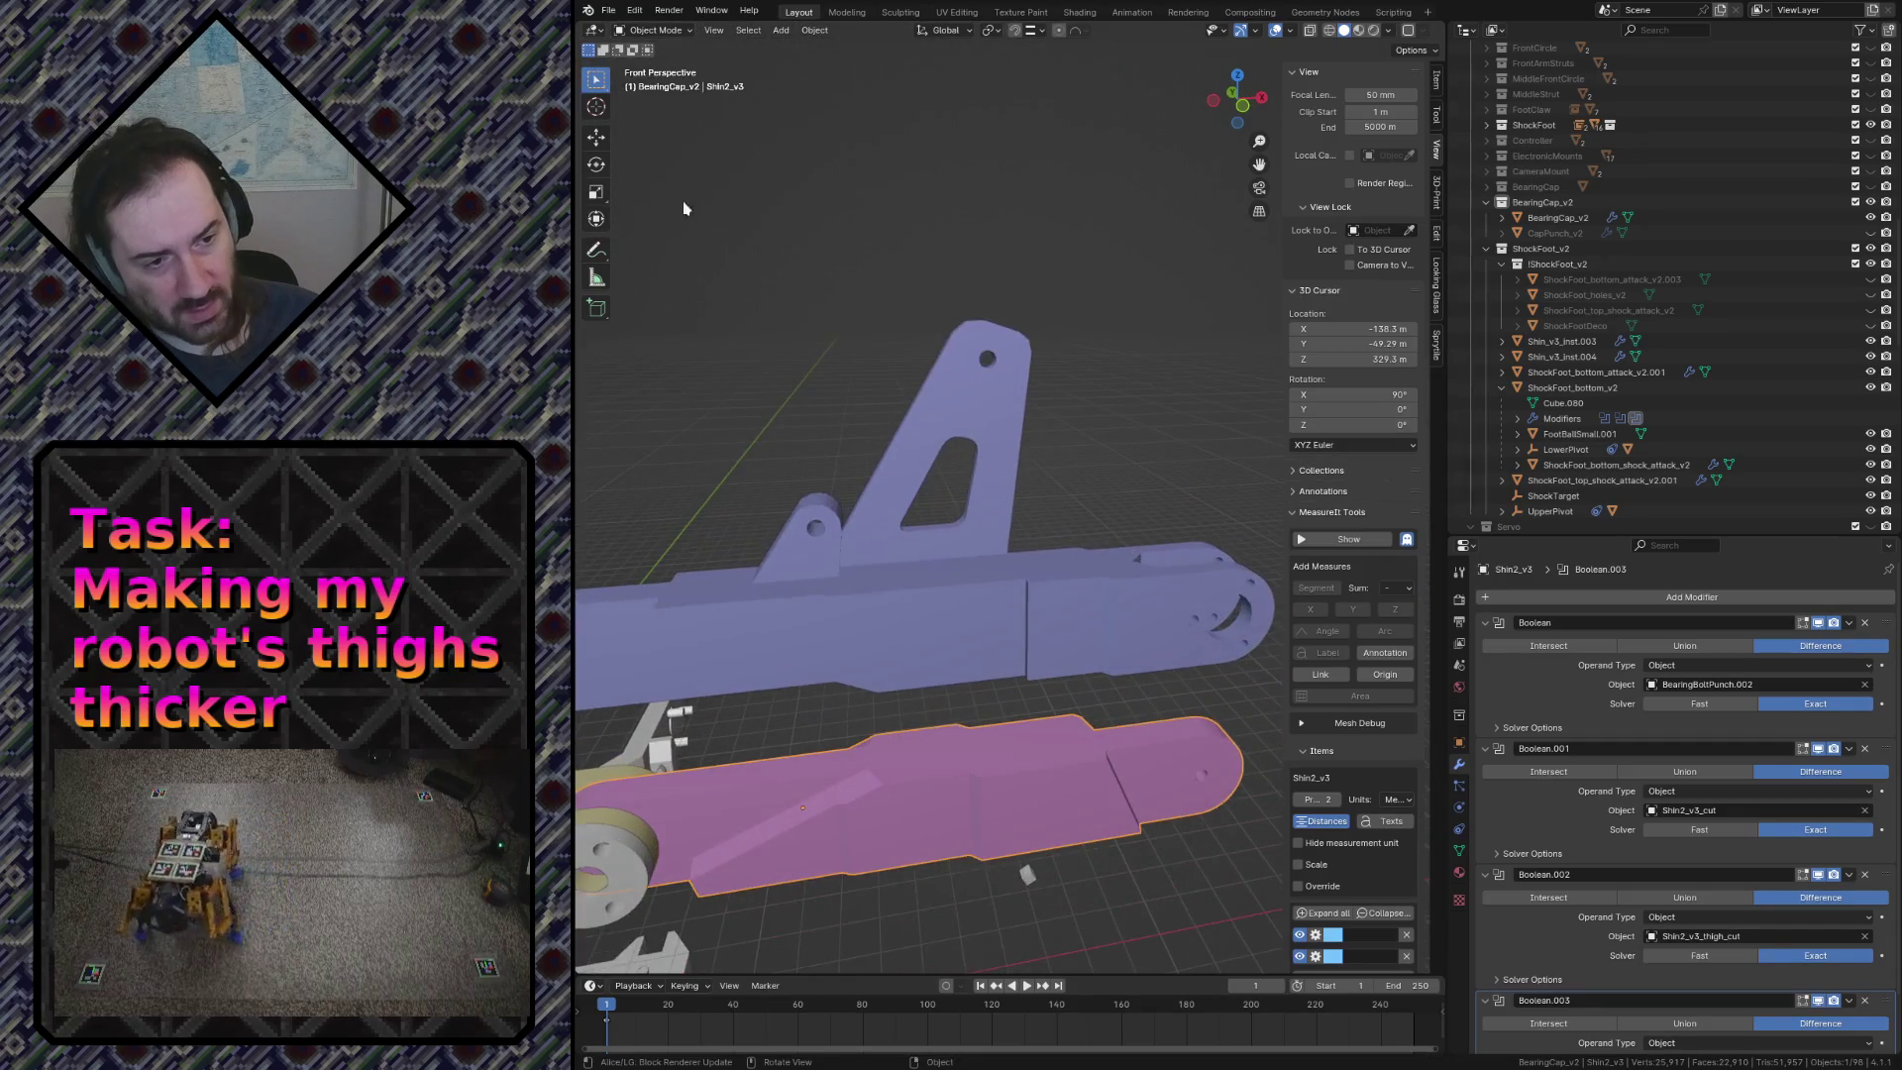
pyautogui.click(609, 13)
pyautogui.moveTo(635, 244)
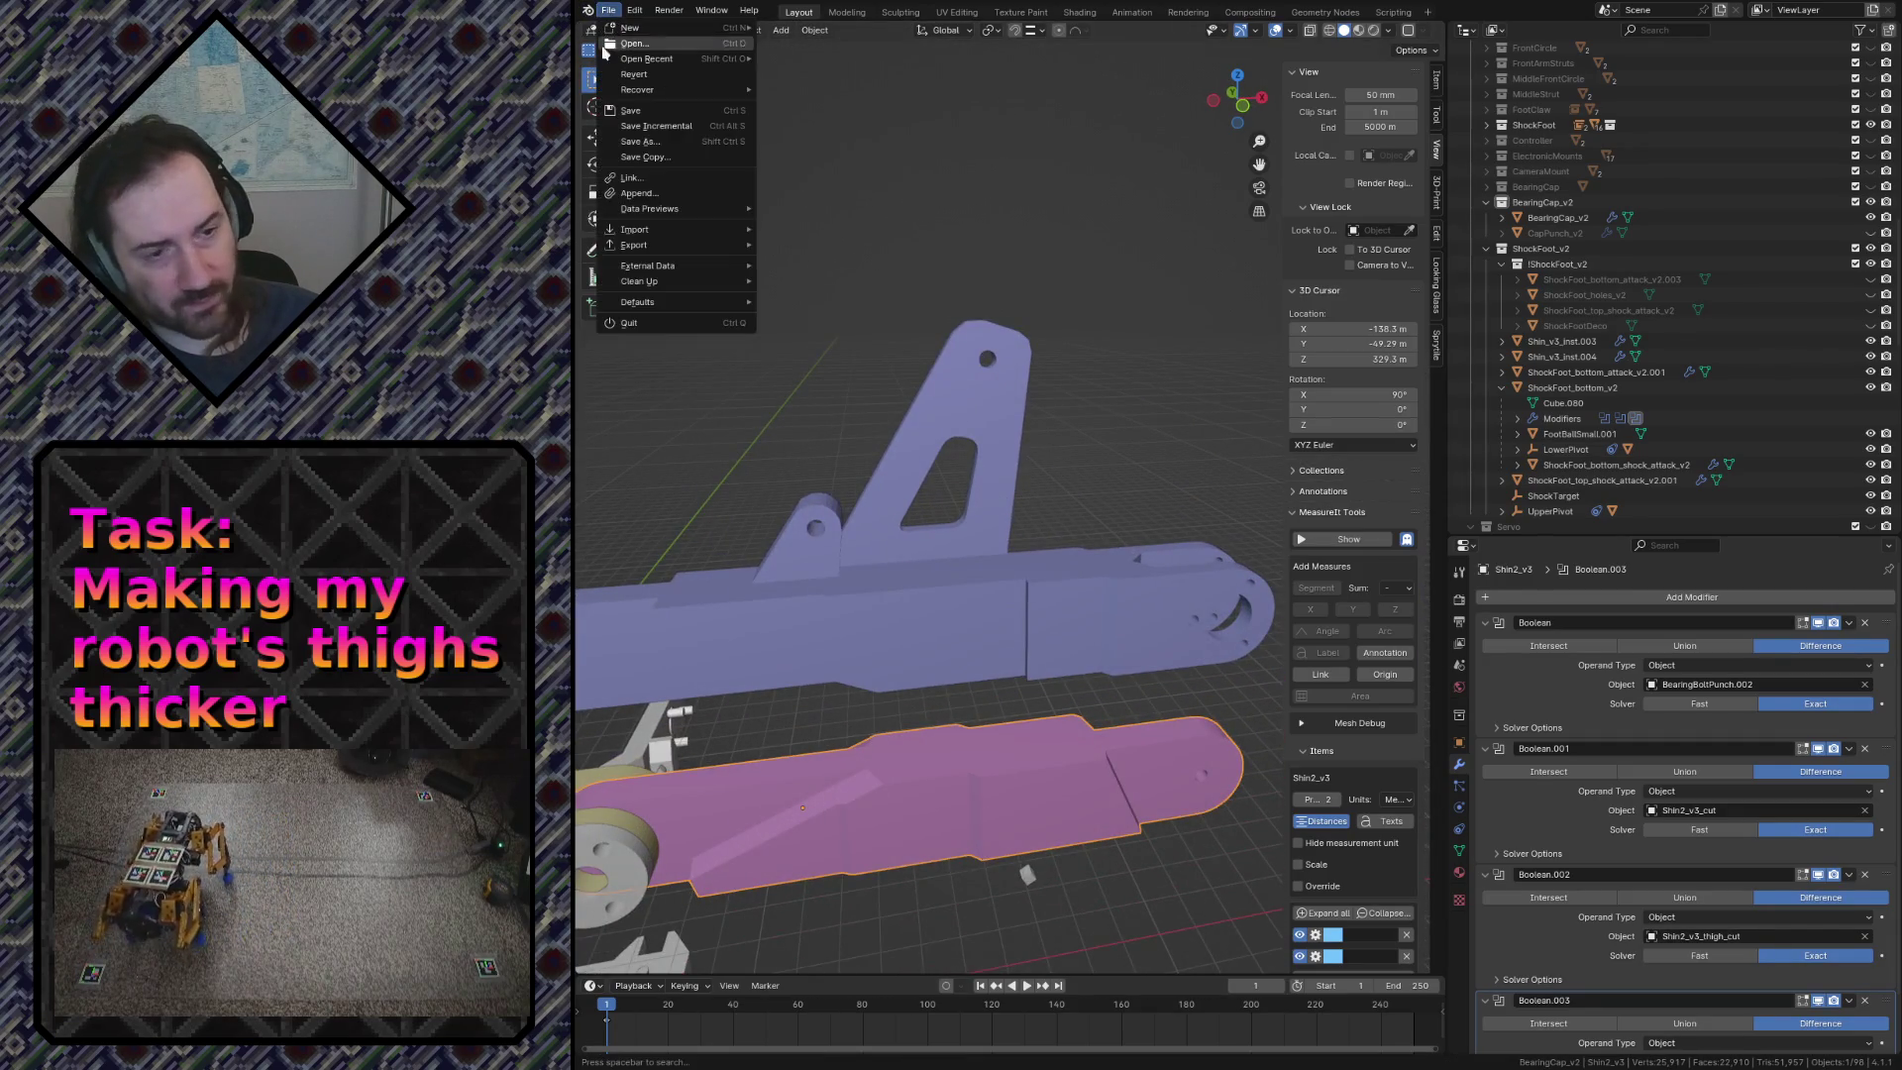
pyautogui.press('Escape')
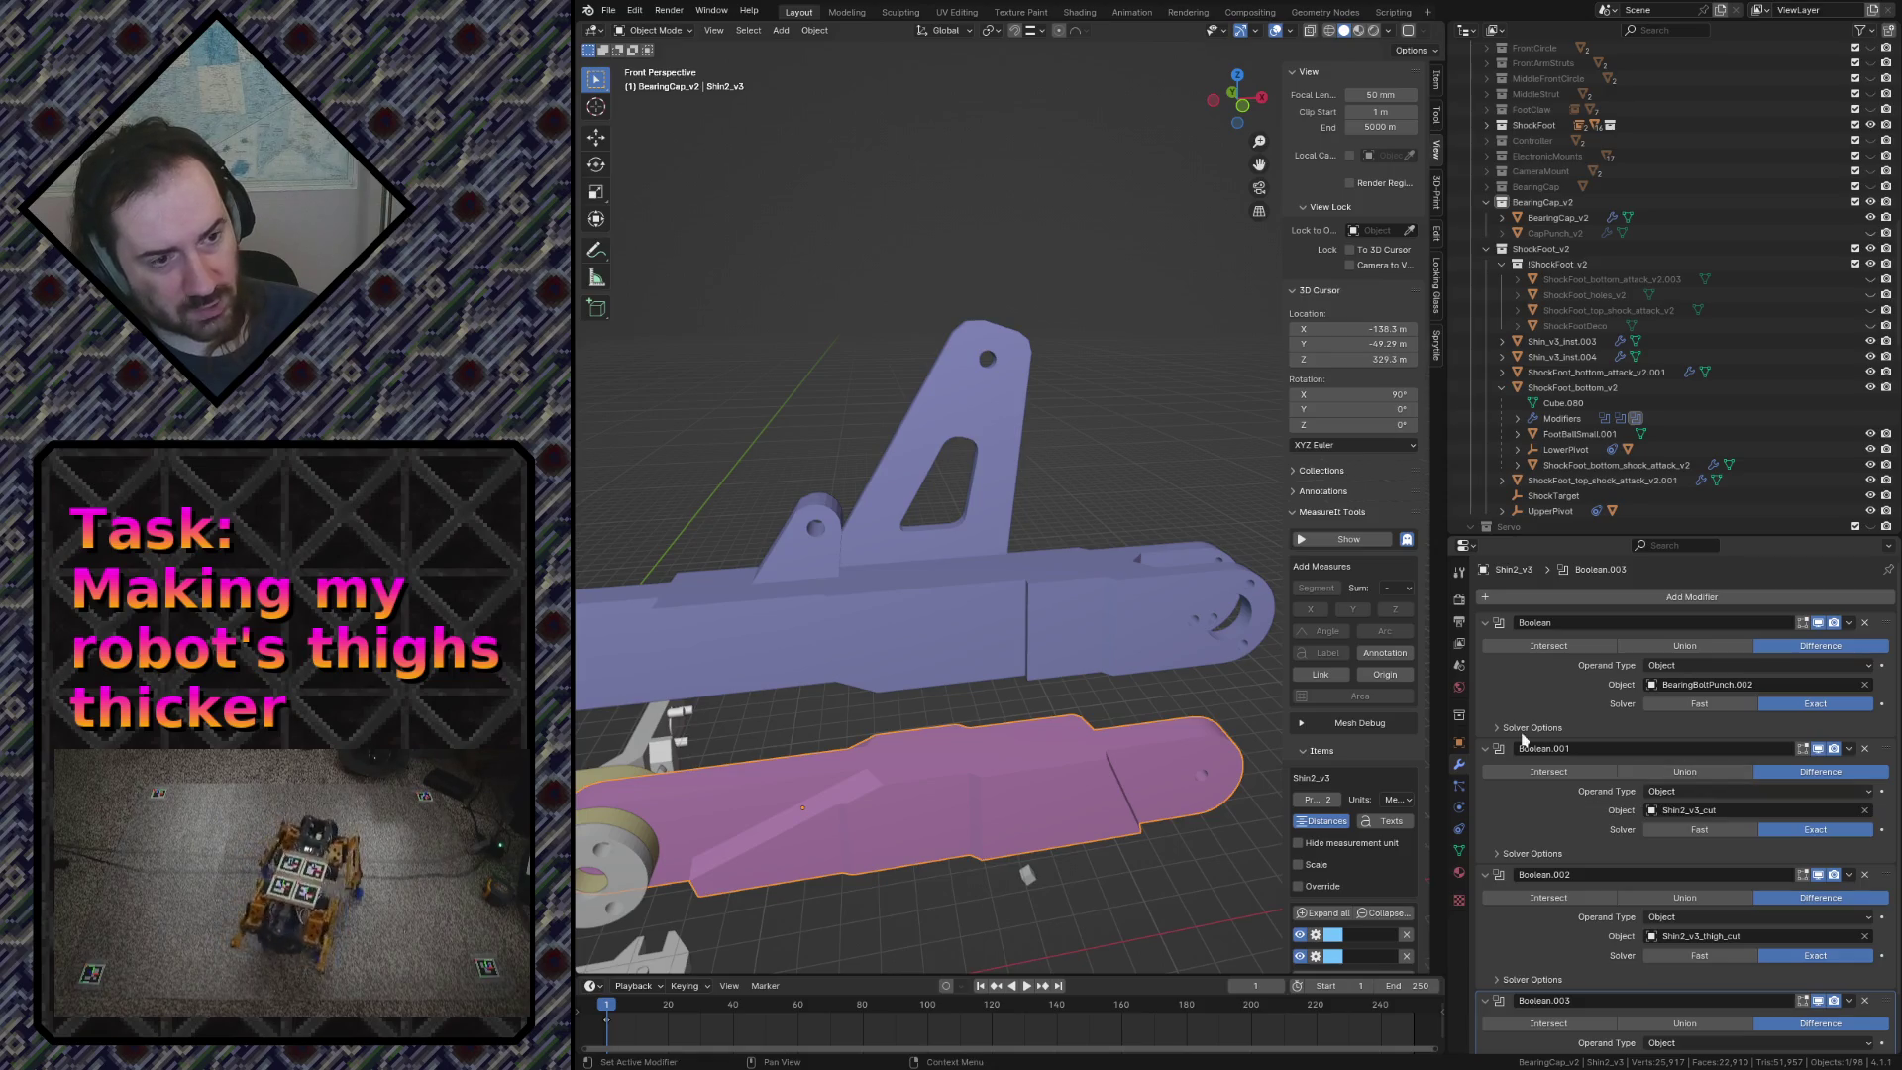
# Step: Select the yellow Thigh_v3 part and export it as STL
pyautogui.hotkey('shift', '`')
pyautogui.press('Return')
pyautogui.click(895, 717)
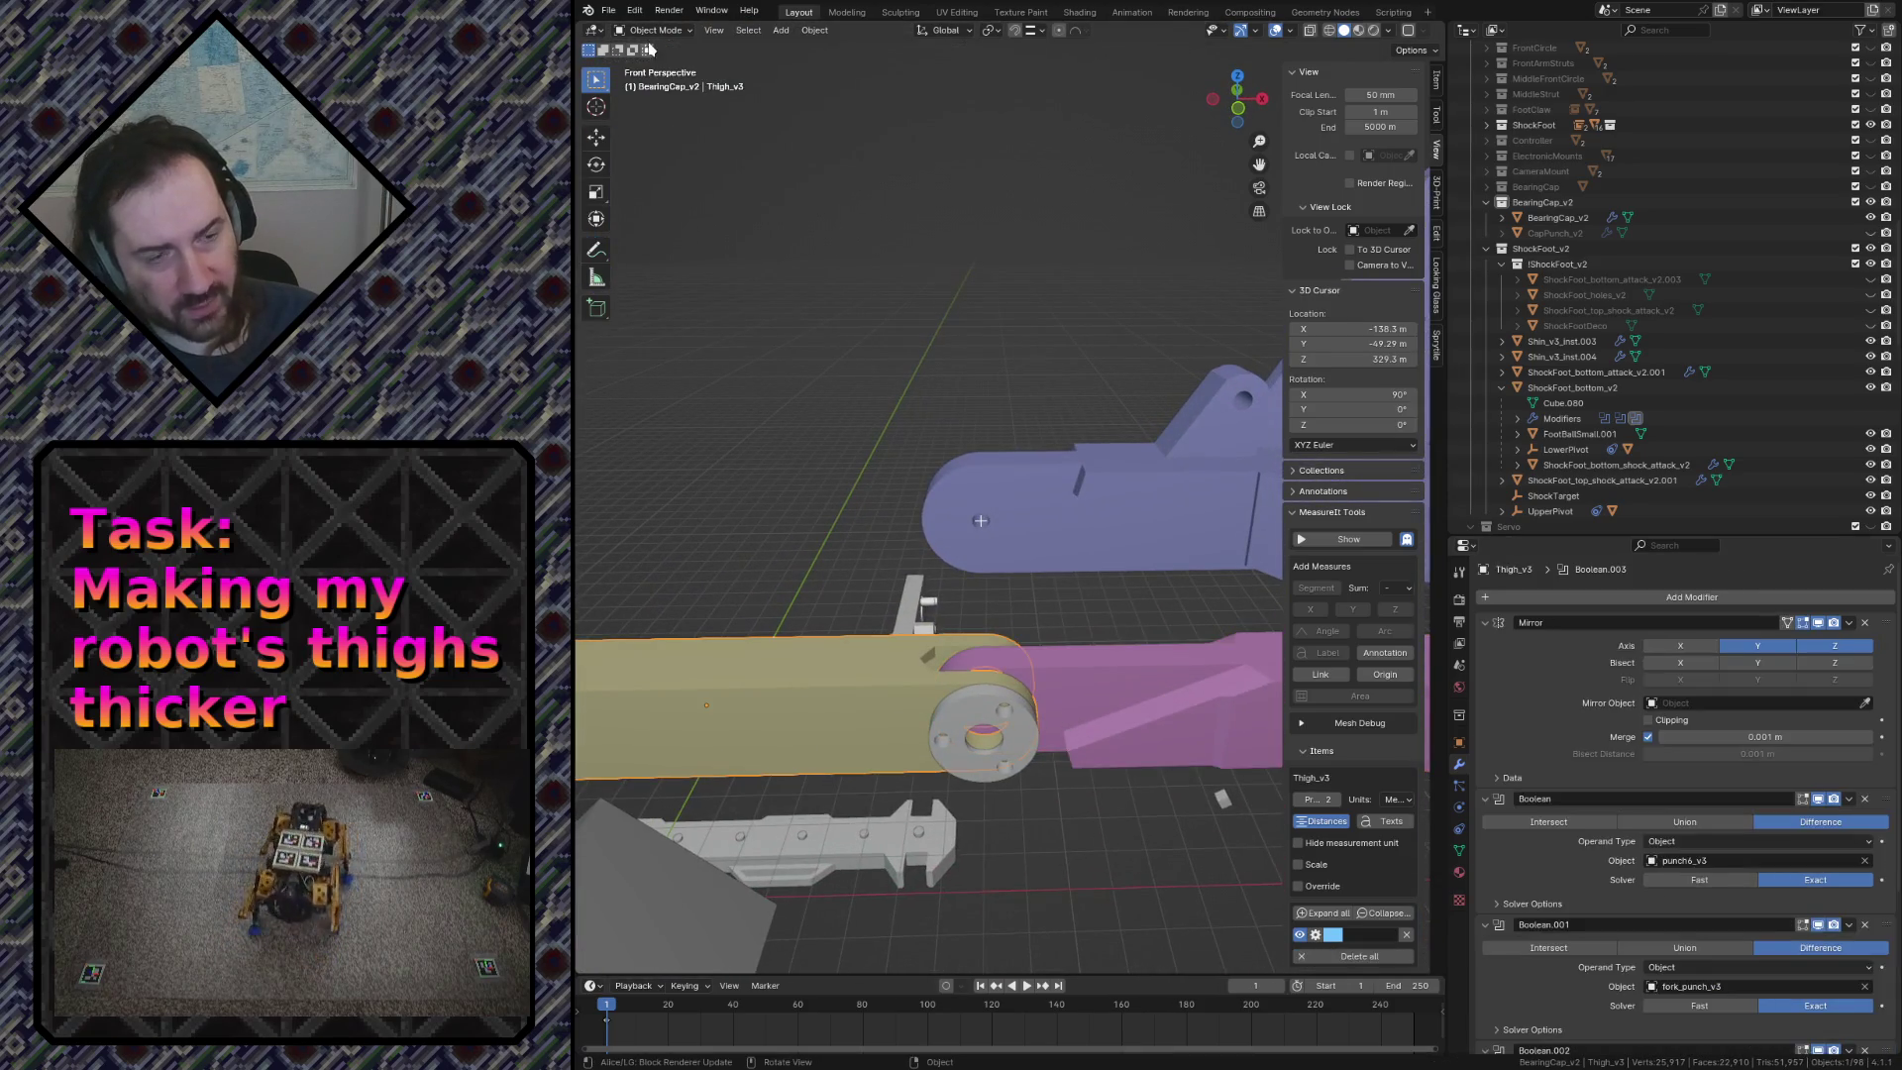
pyautogui.click(611, 13)
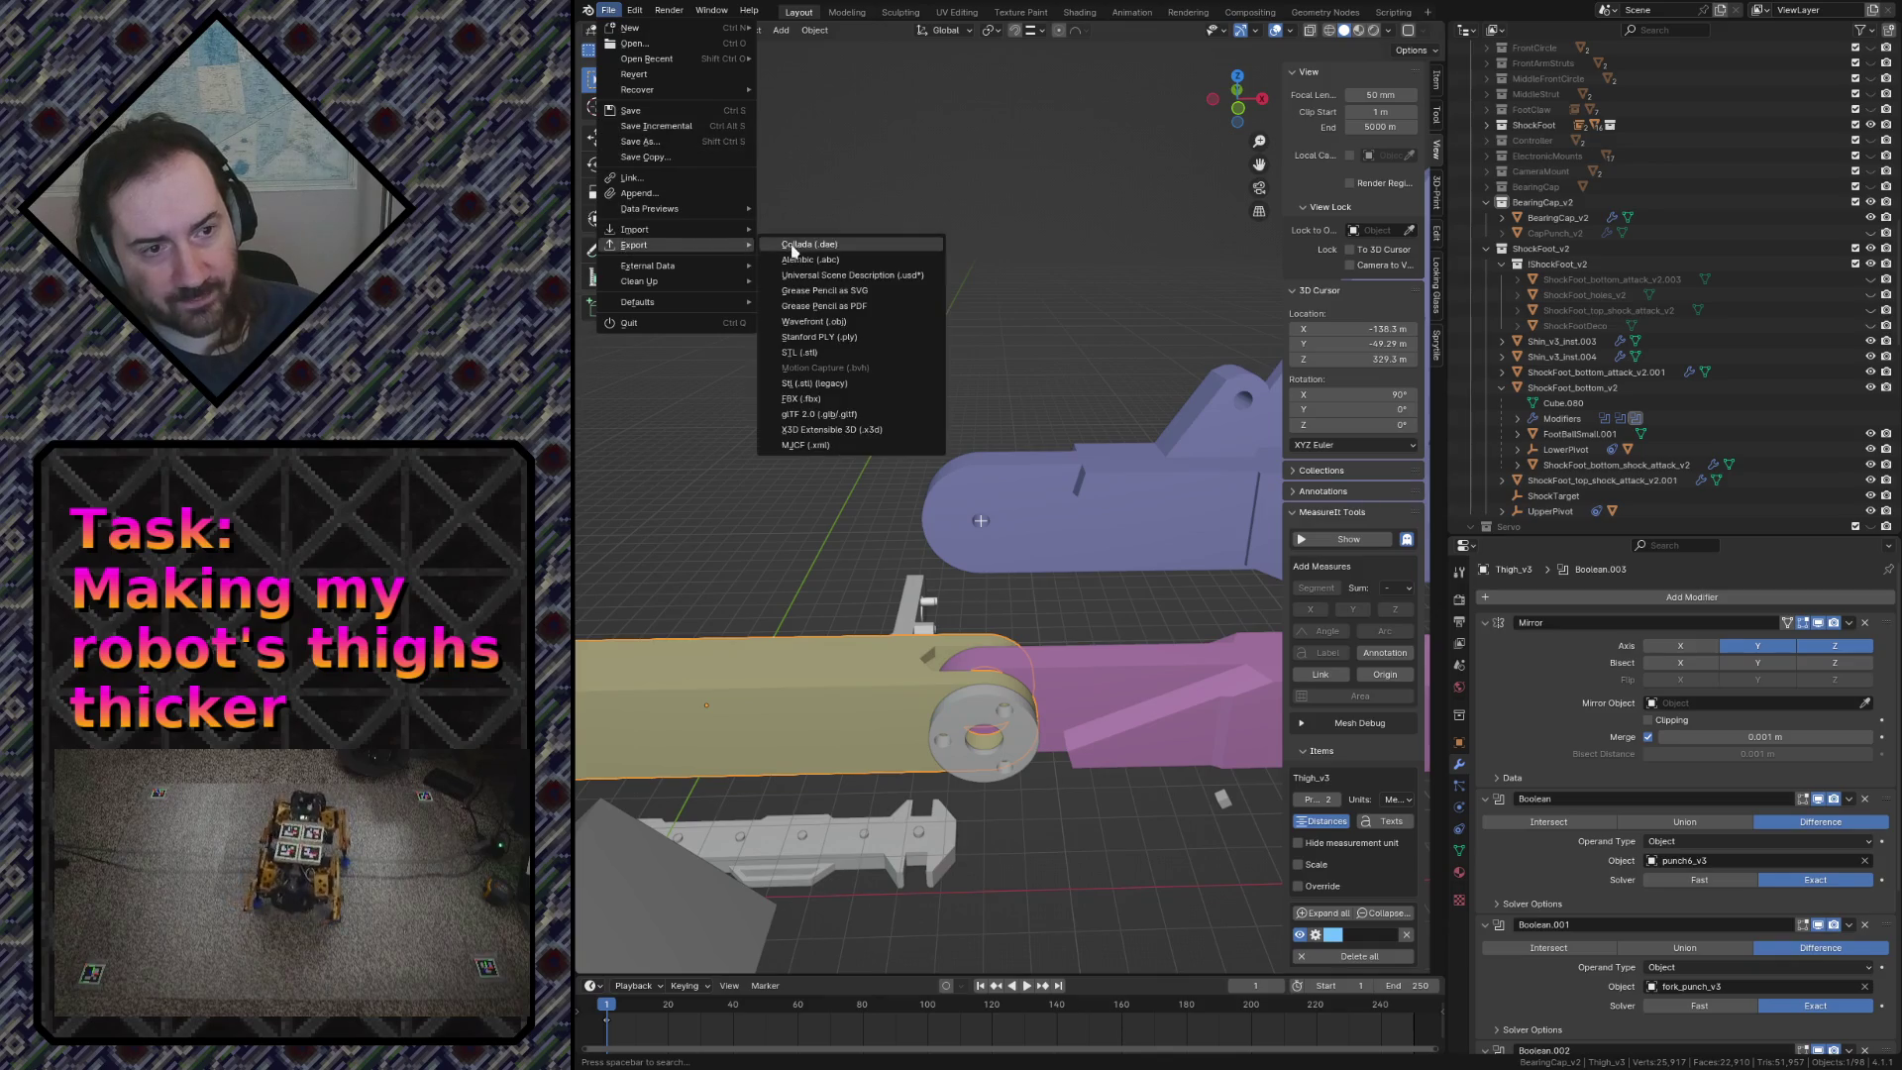
pyautogui.press('Escape')
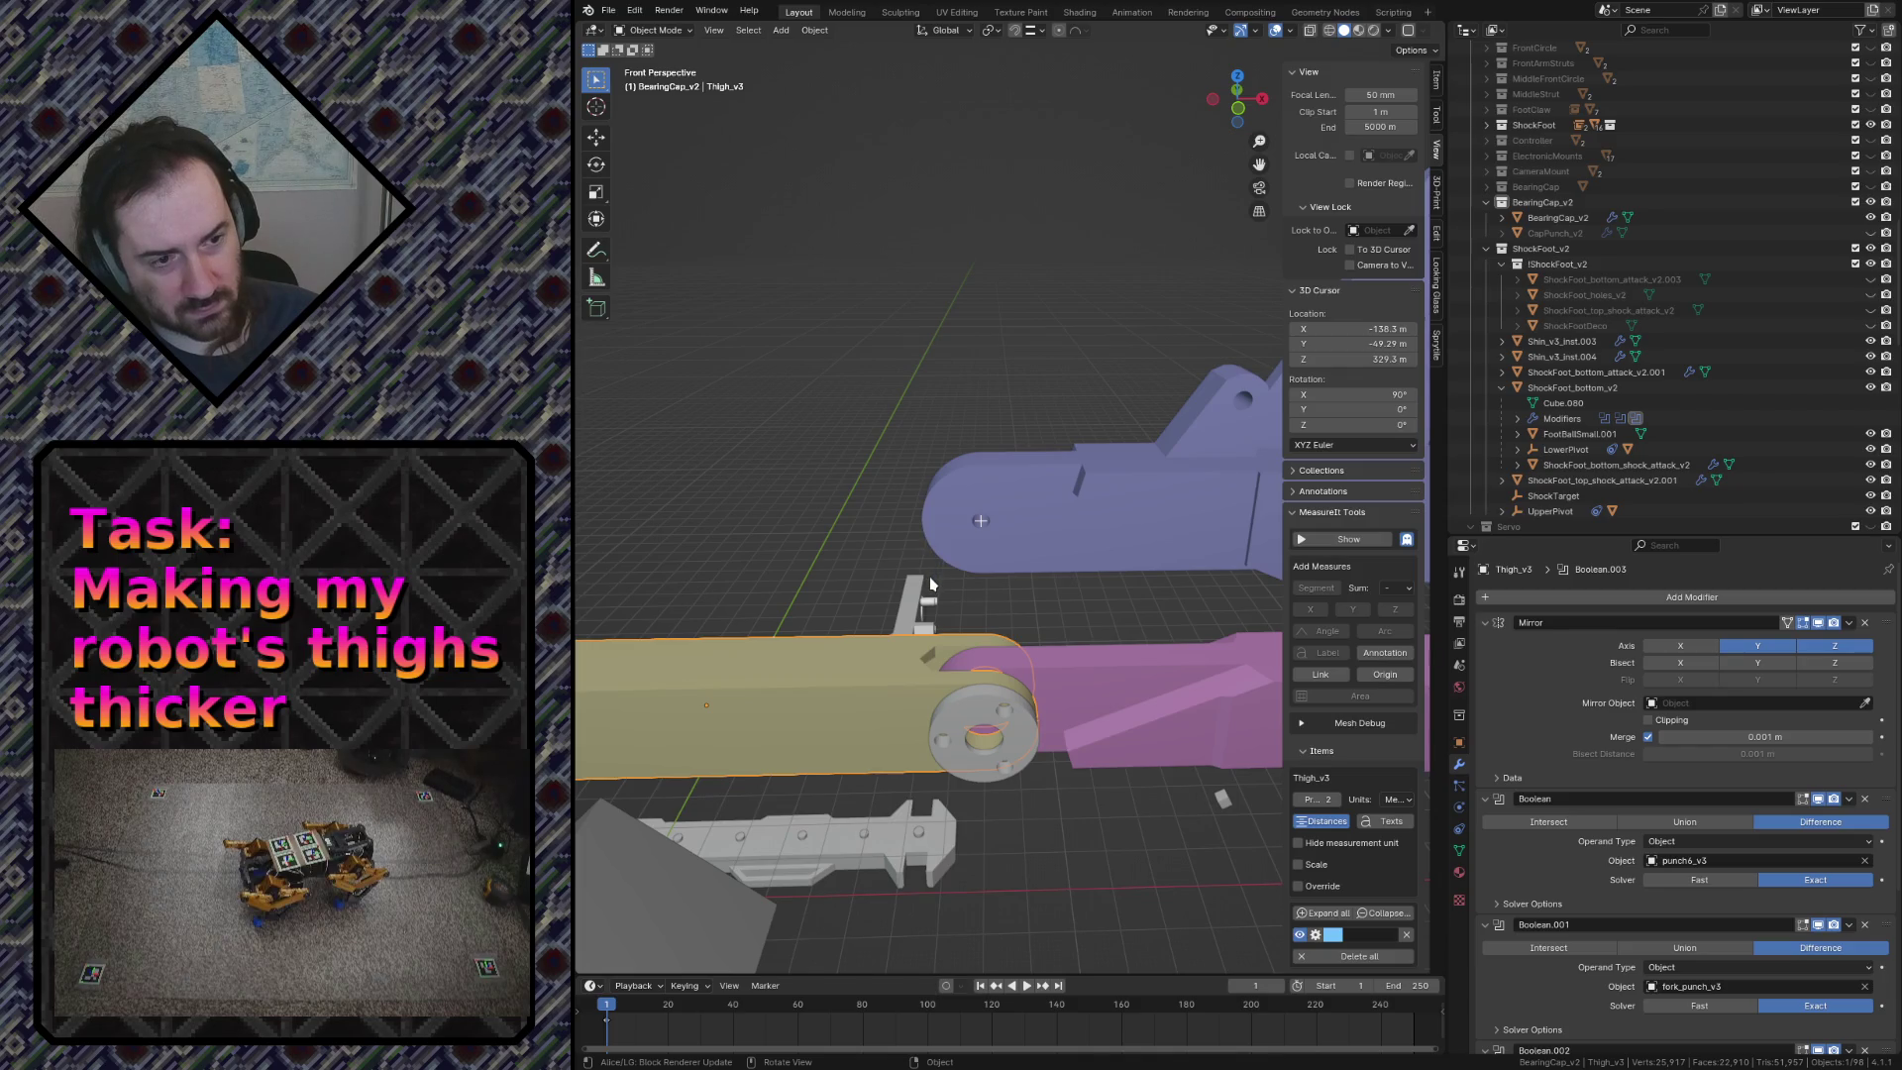
# Step: Save robot.blend and orbit the view around the finished parts
pyautogui.hotkey('ctrl', 's')
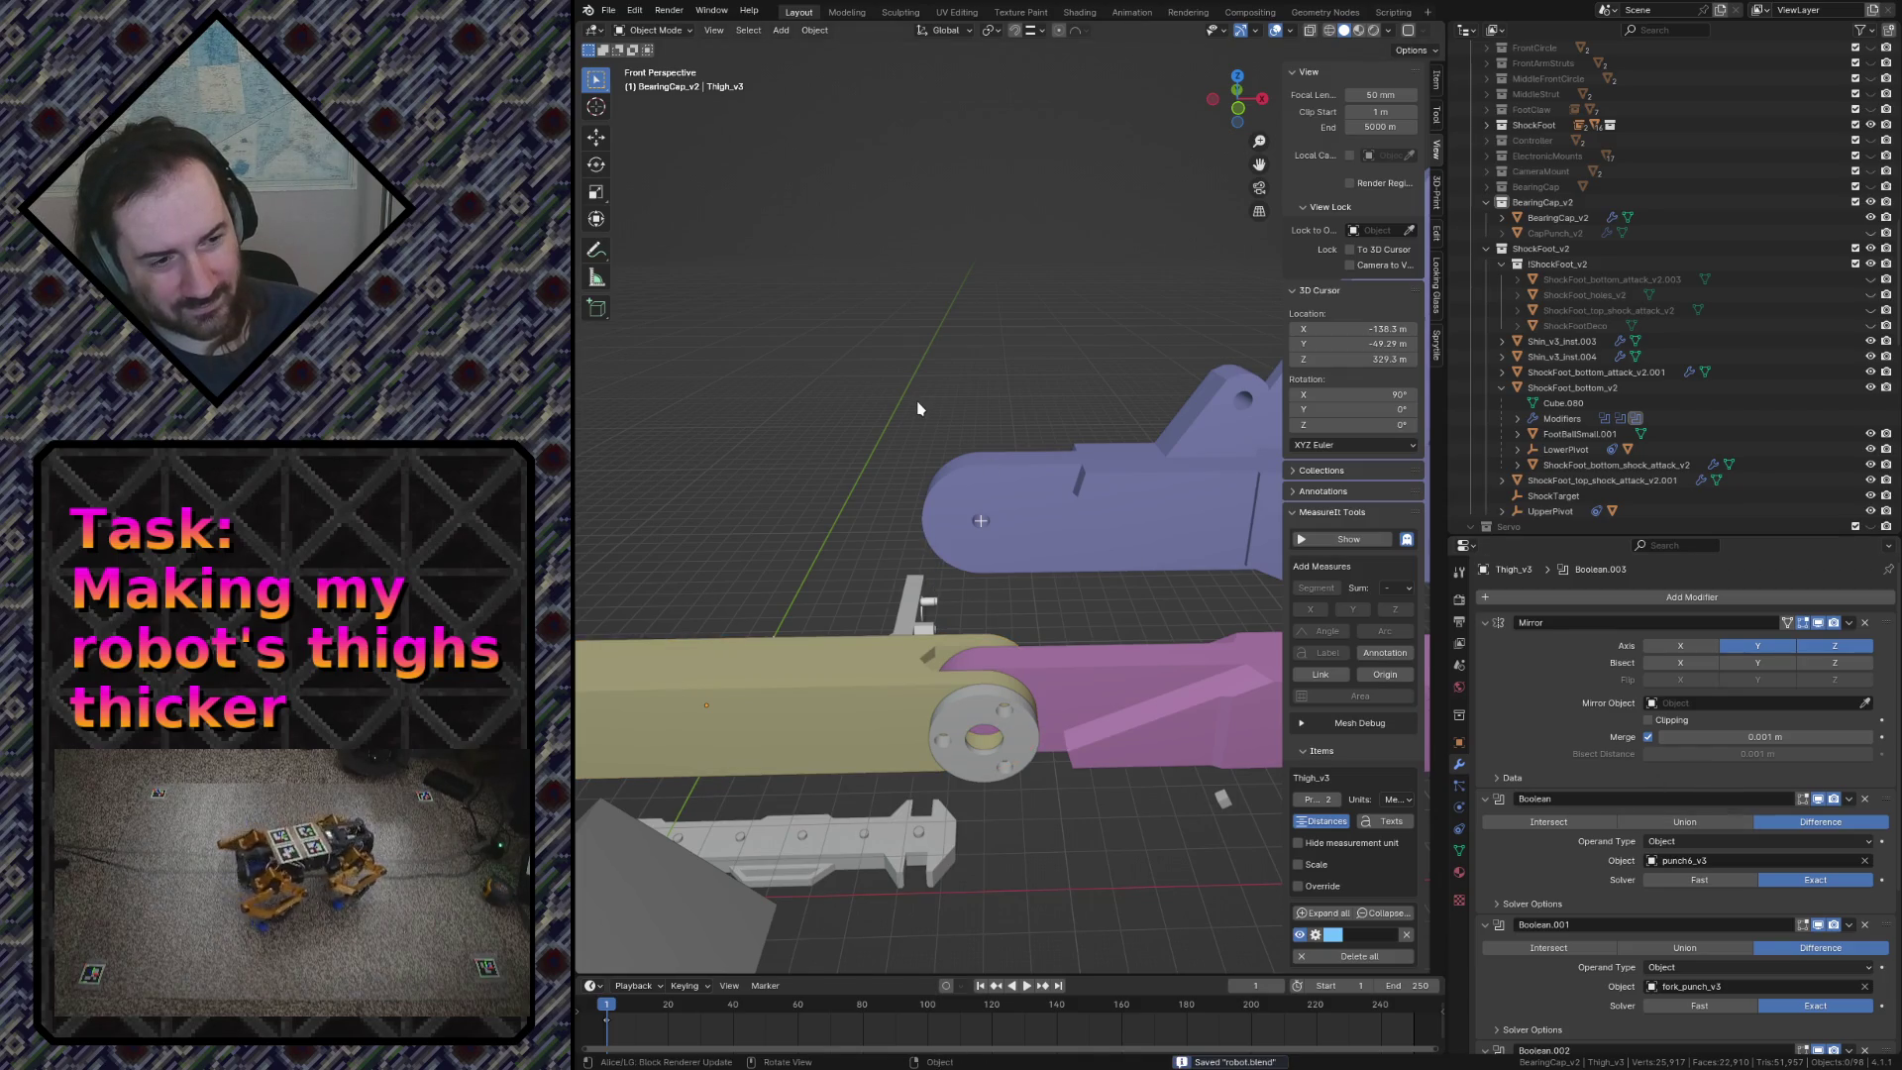
pyautogui.moveTo(917, 408); pyautogui.dragTo(665, 406, button='middle')
pyautogui.scroll(3, 665, 407)
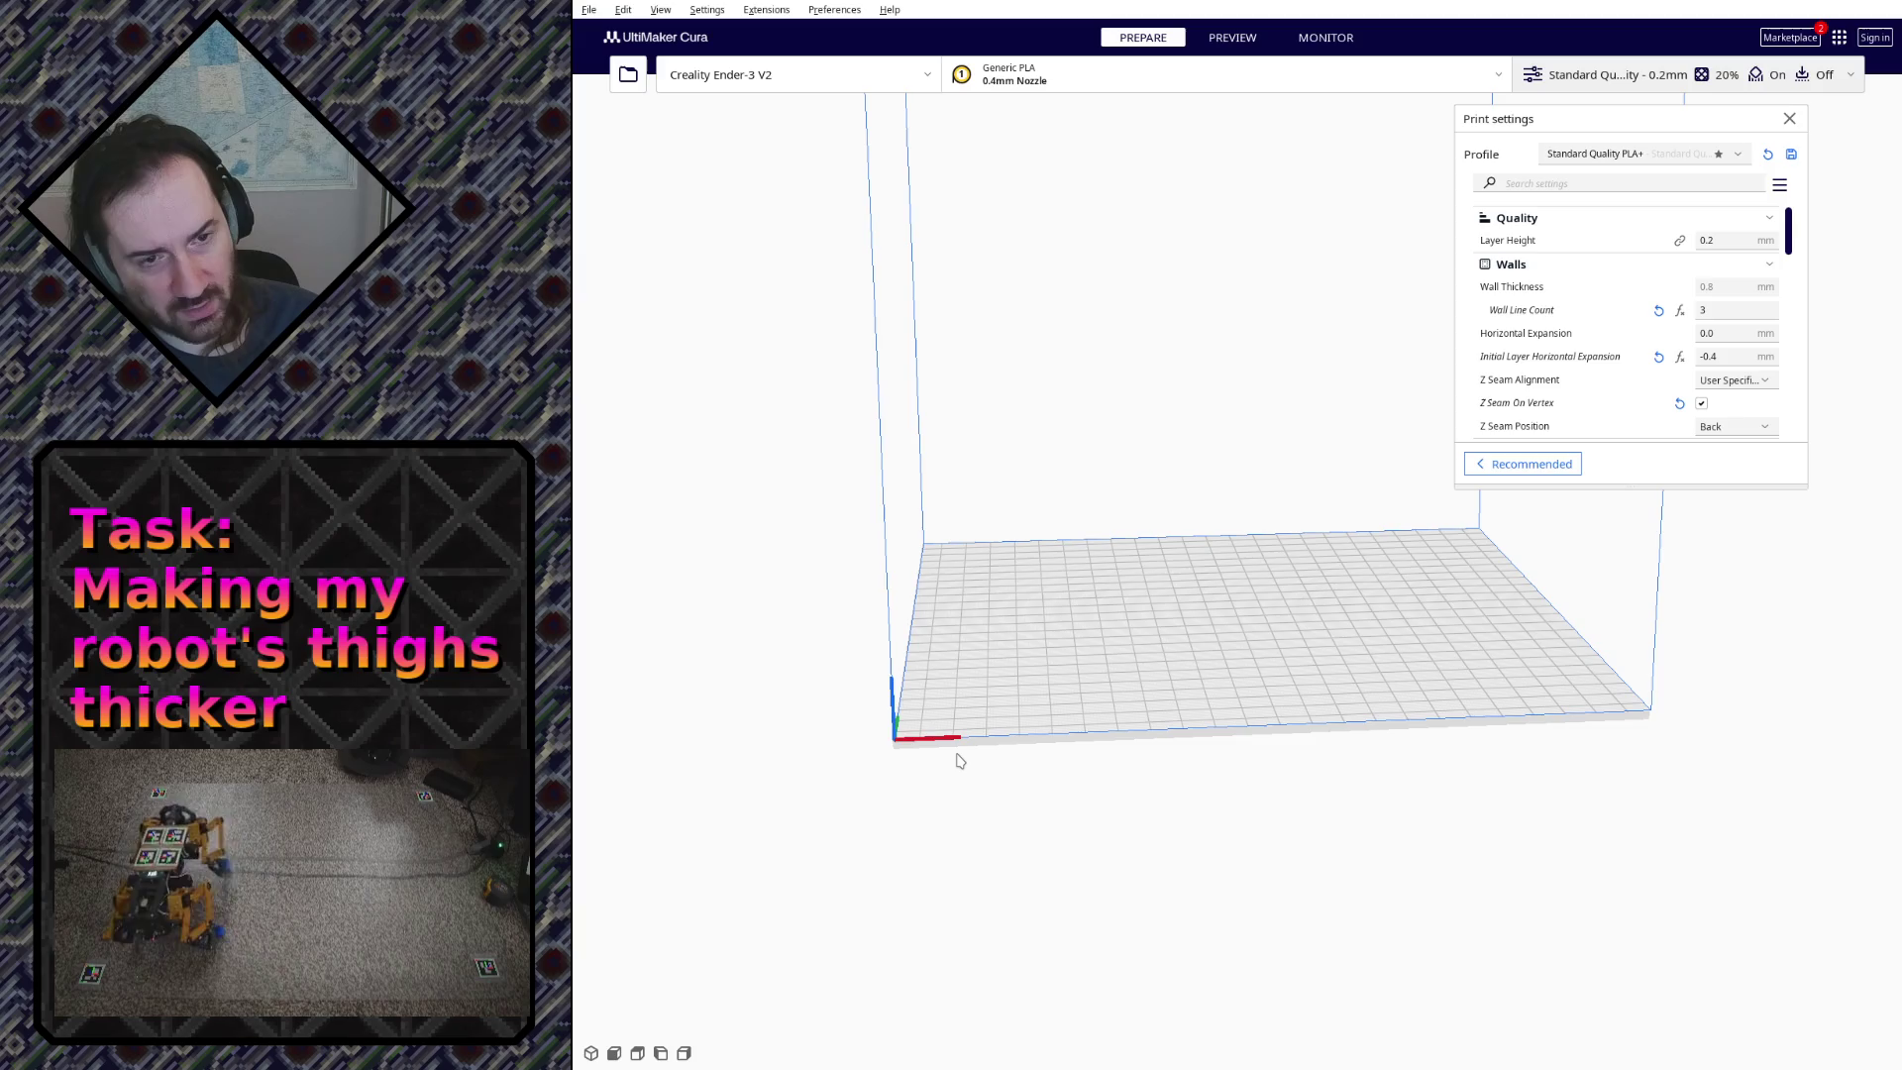
# Step: Orbit the Ender-3 V2 build plate to view the loaded shin and shock-foot STL parts
pyautogui.moveTo(959, 761)
pyautogui.mouseDown(button='right')
pyautogui.moveTo(1314, 773)
pyautogui.moveTo(1198, 640)
pyautogui.mouseUp(button='right')
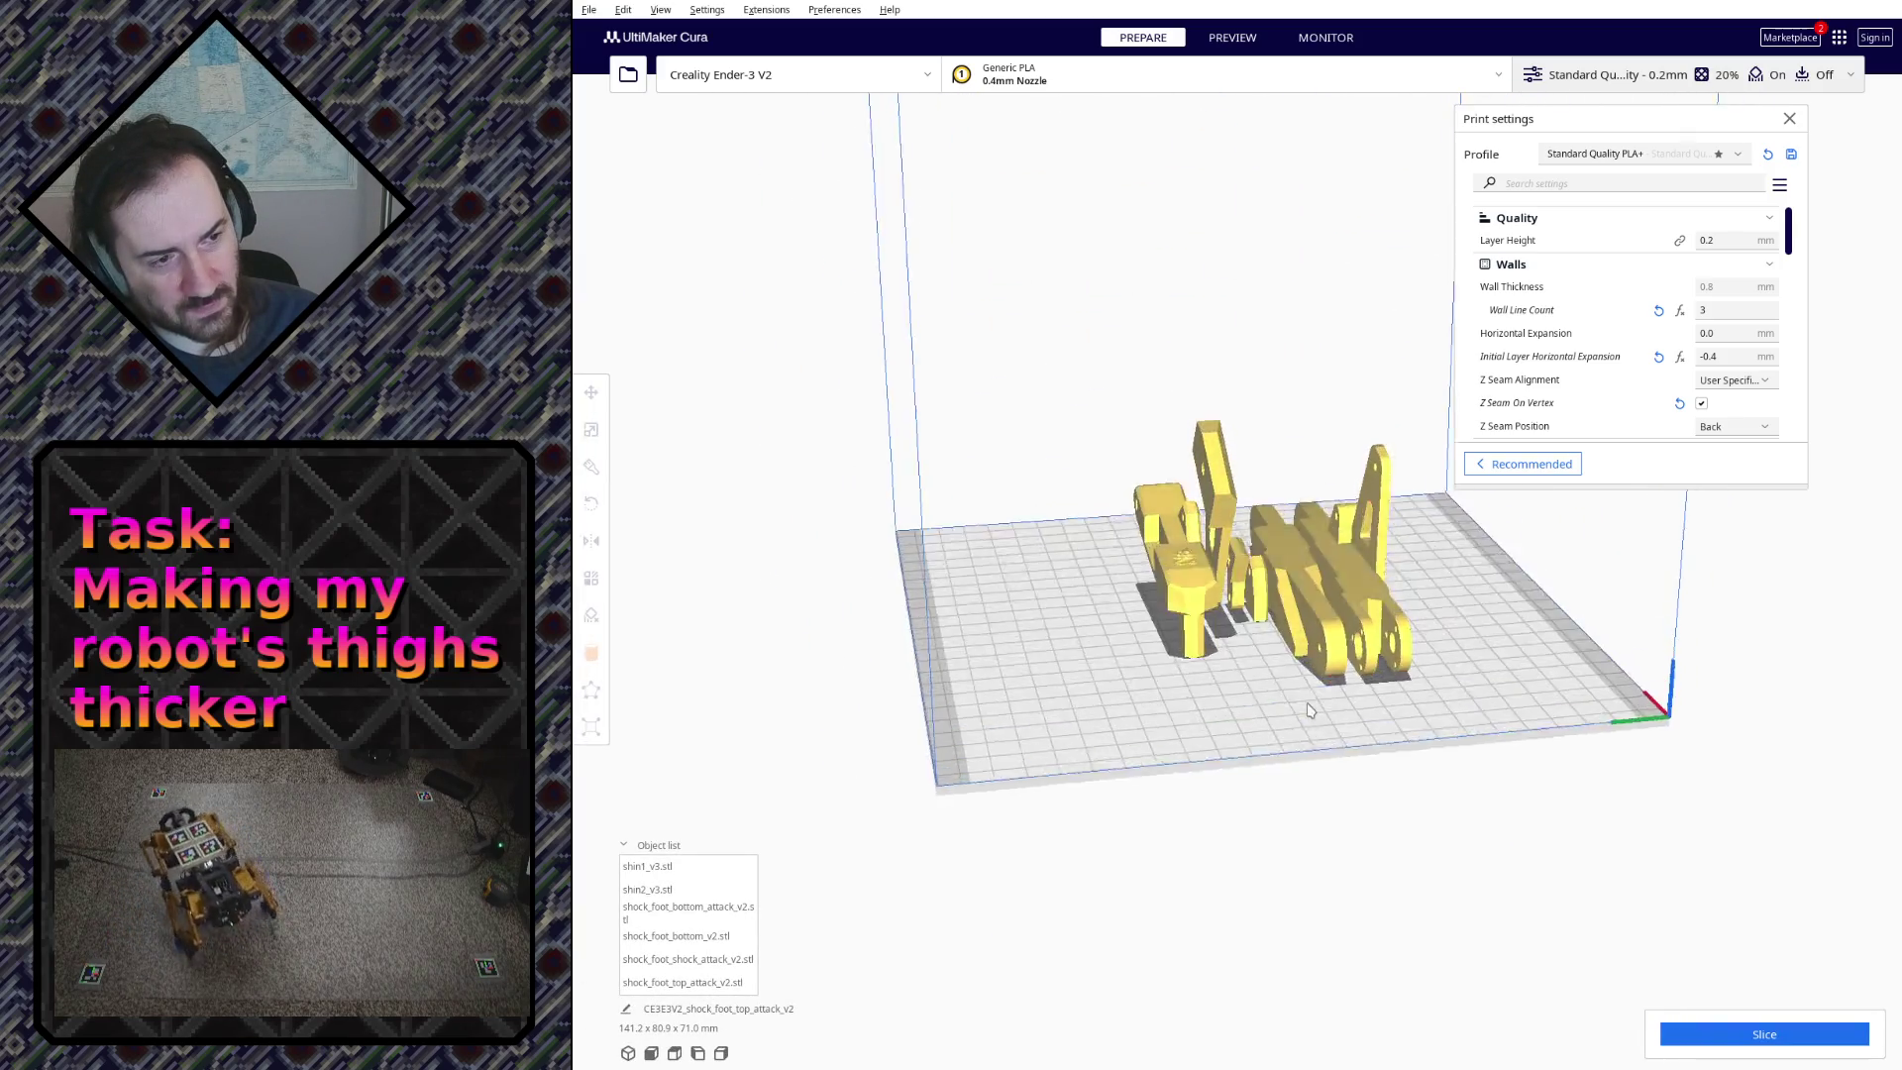
pyautogui.scroll(4, 1204, 640)
# Step: Tip the shock foot bottom part onto its side and slide it to the left of the plate
pyautogui.click(1137, 625)
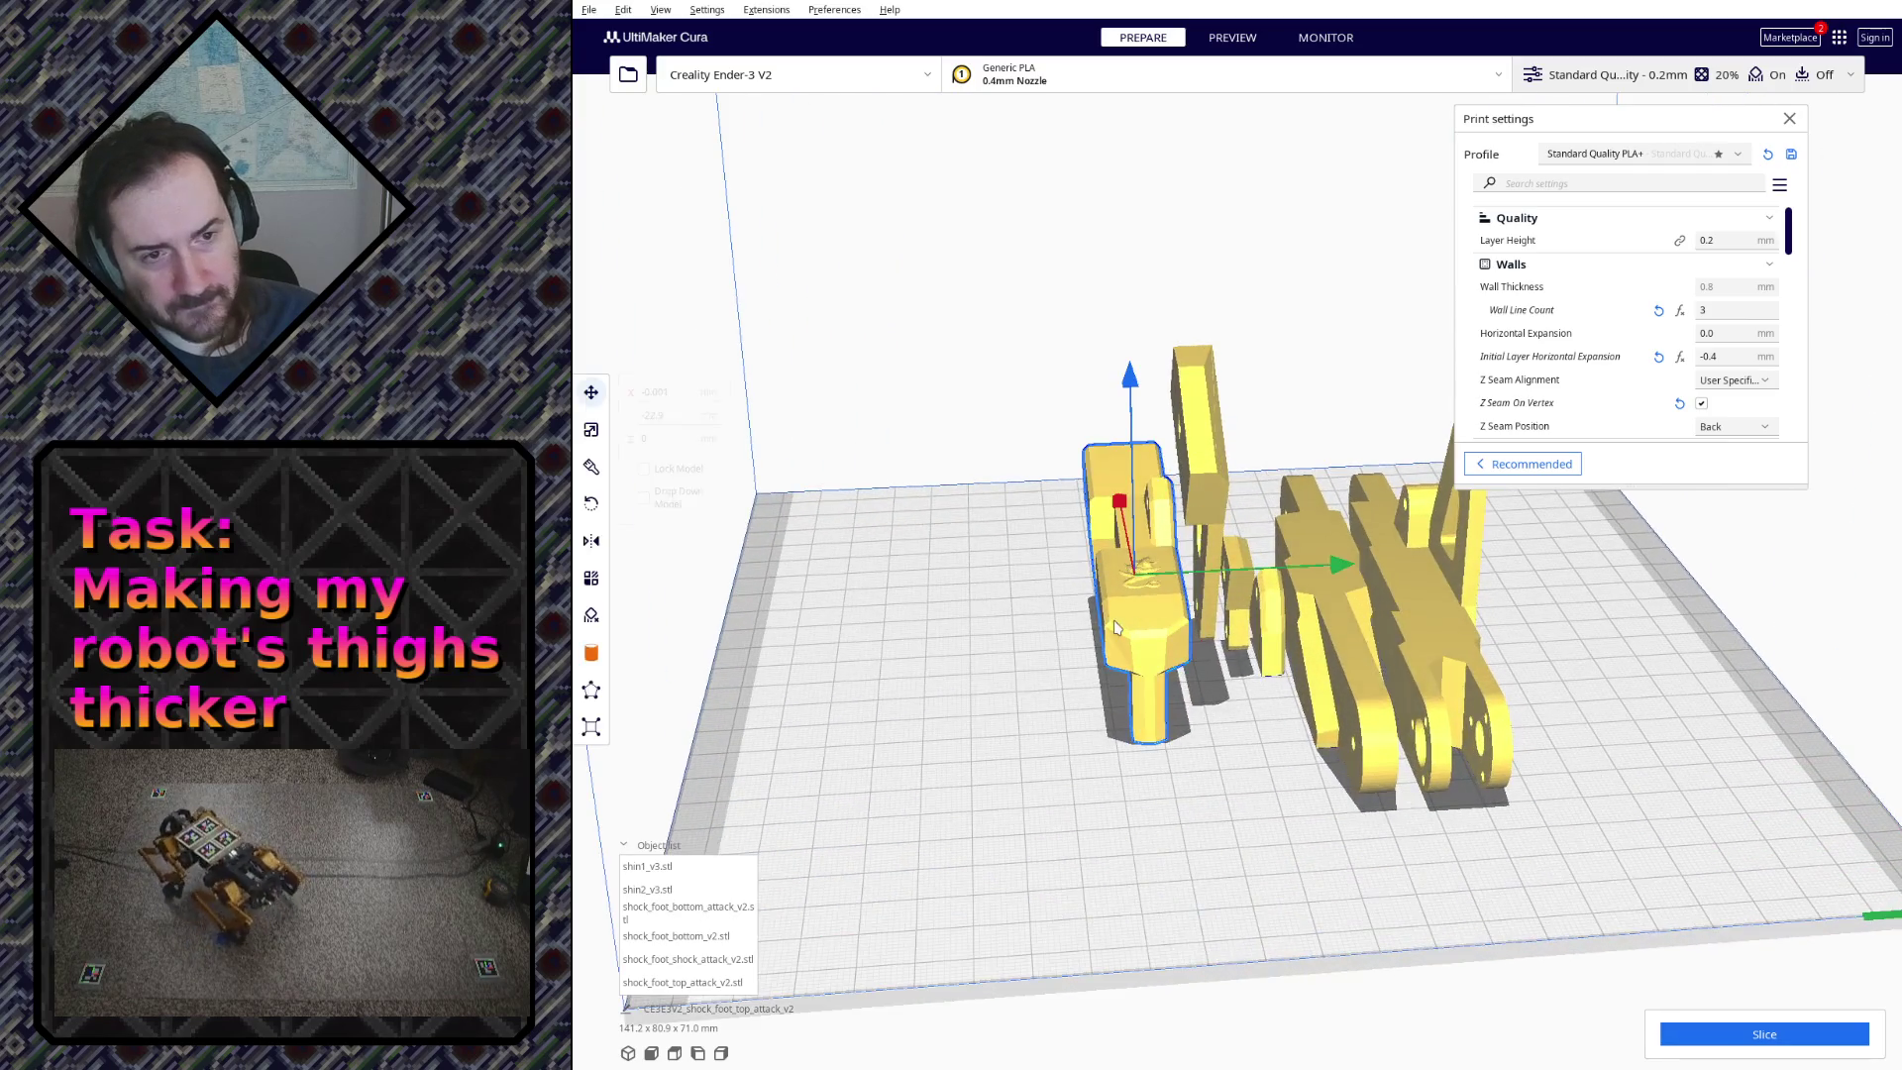
pyautogui.click(590, 504)
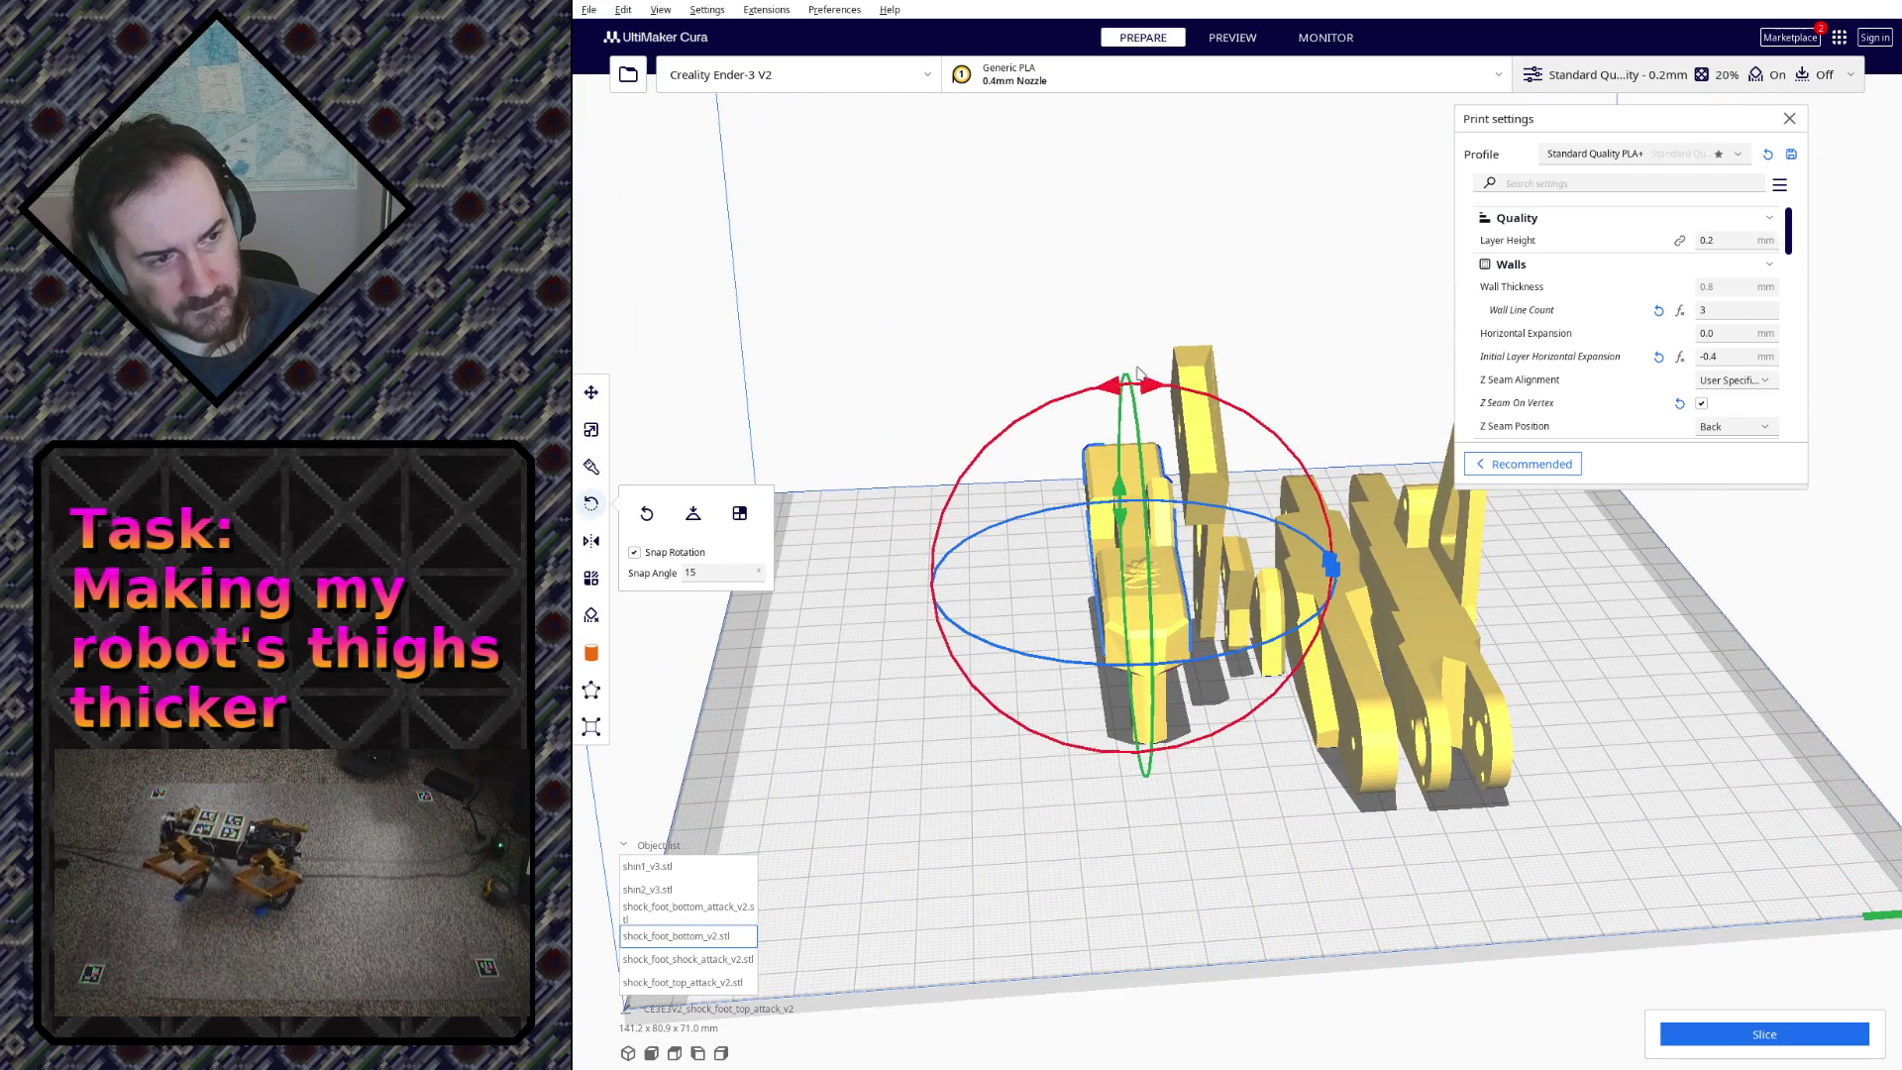
pyautogui.moveTo(1138, 372); pyautogui.dragTo(1282, 557)
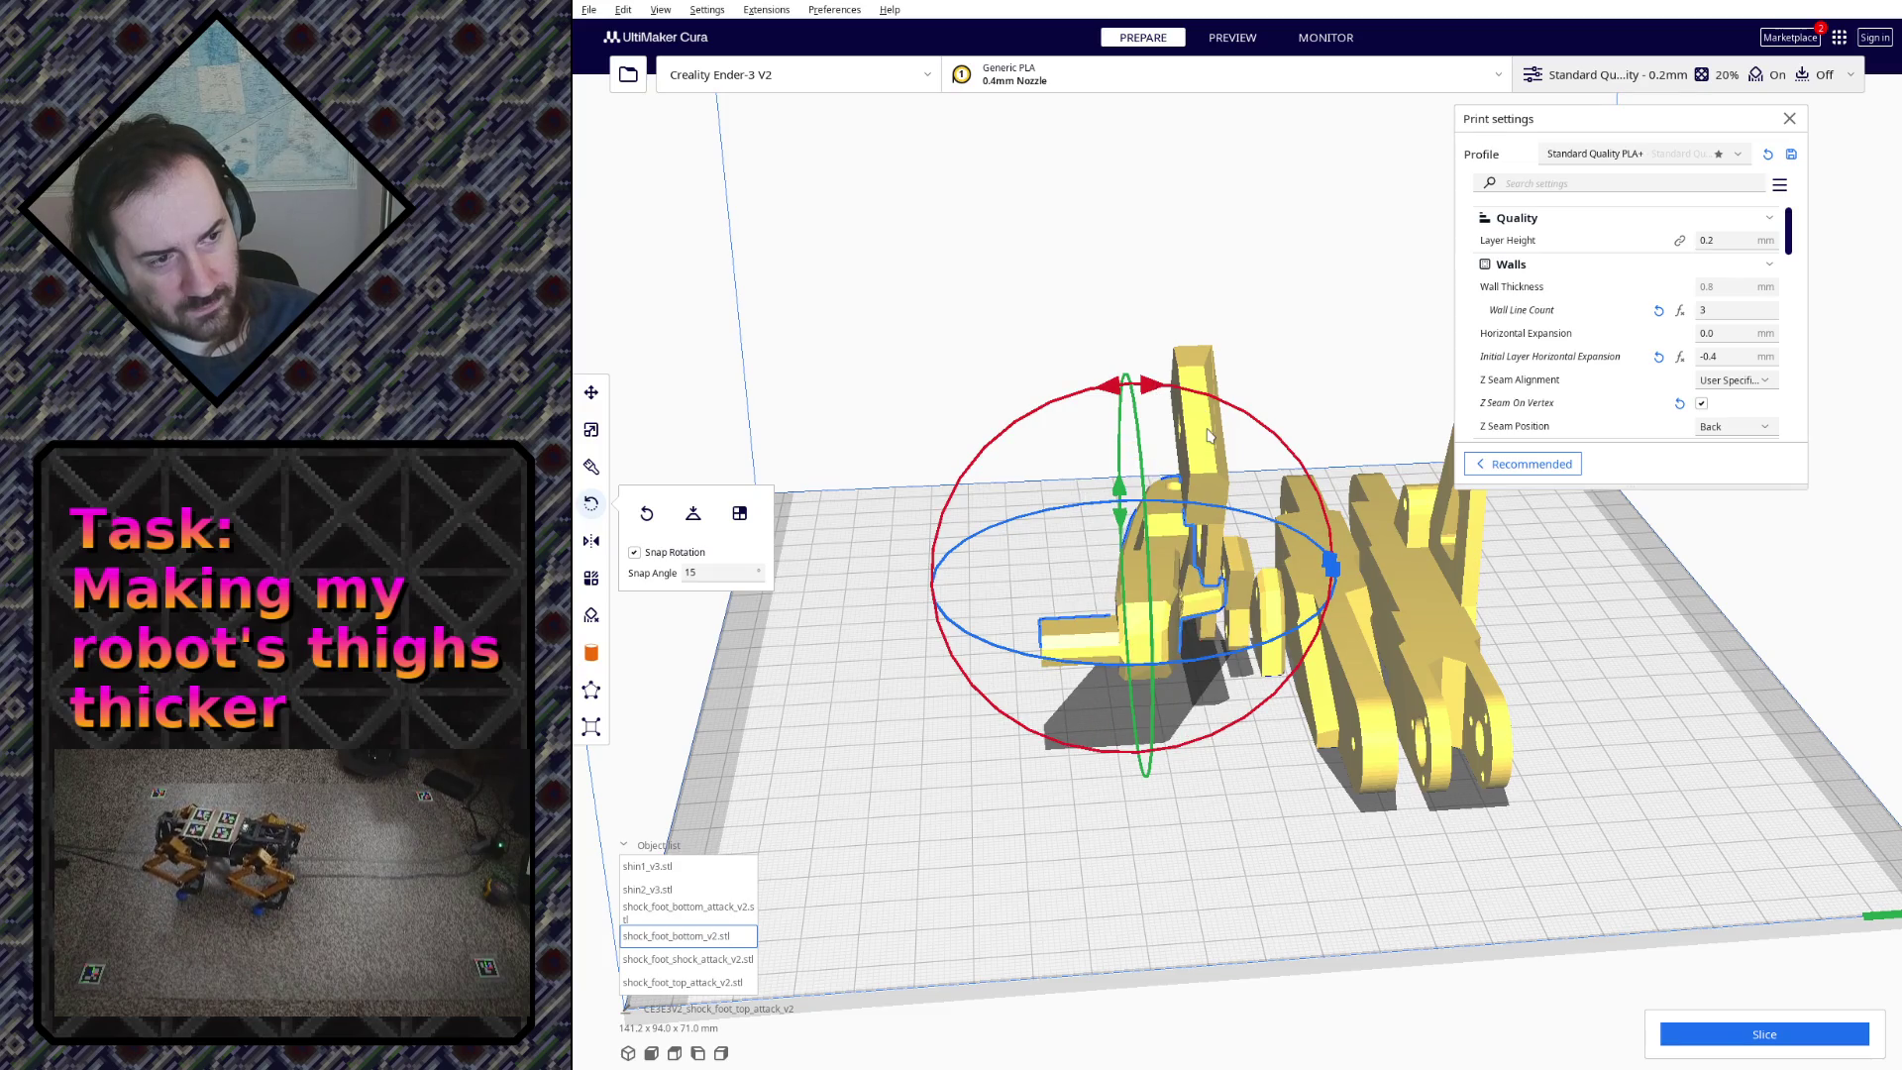
pyautogui.click(591, 393)
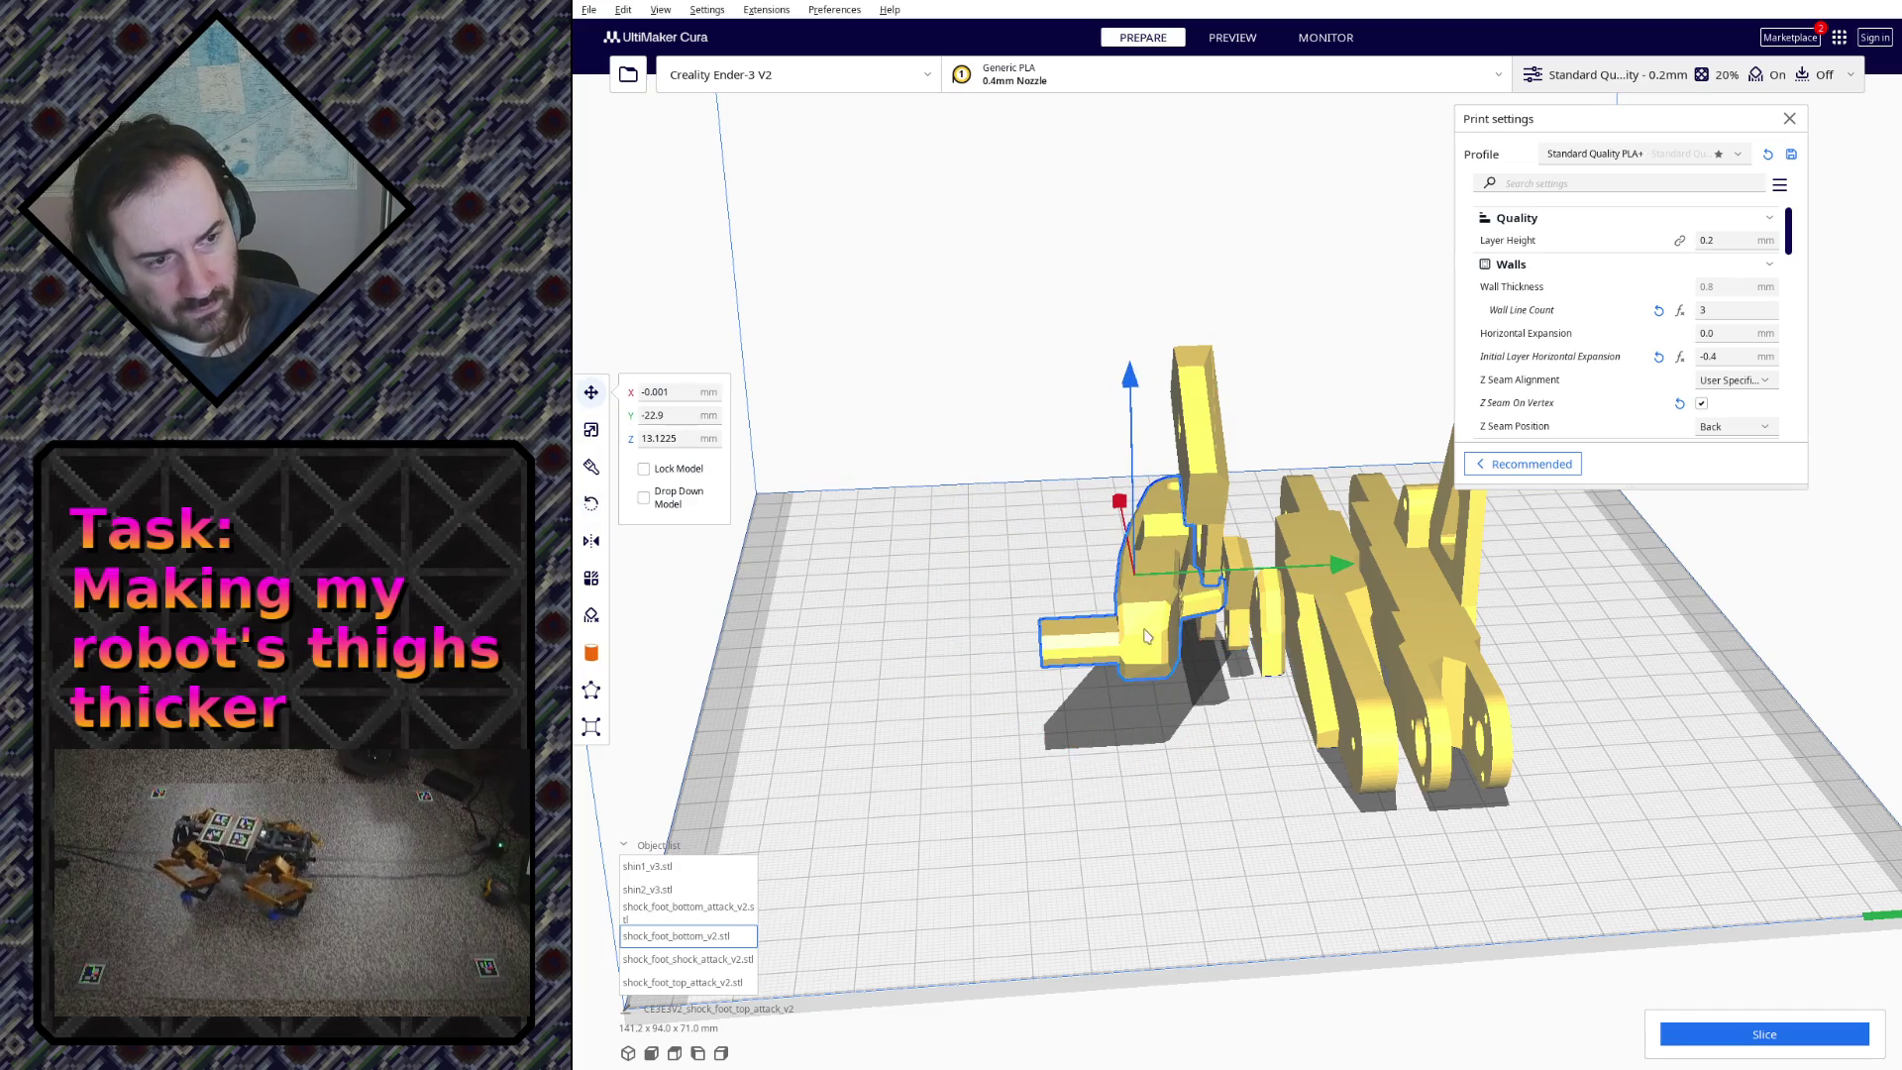
pyautogui.moveTo(1147, 636)
pyautogui.mouseDown()
pyautogui.moveTo(912, 668)
pyautogui.moveTo(849, 626)
pyautogui.mouseUp()
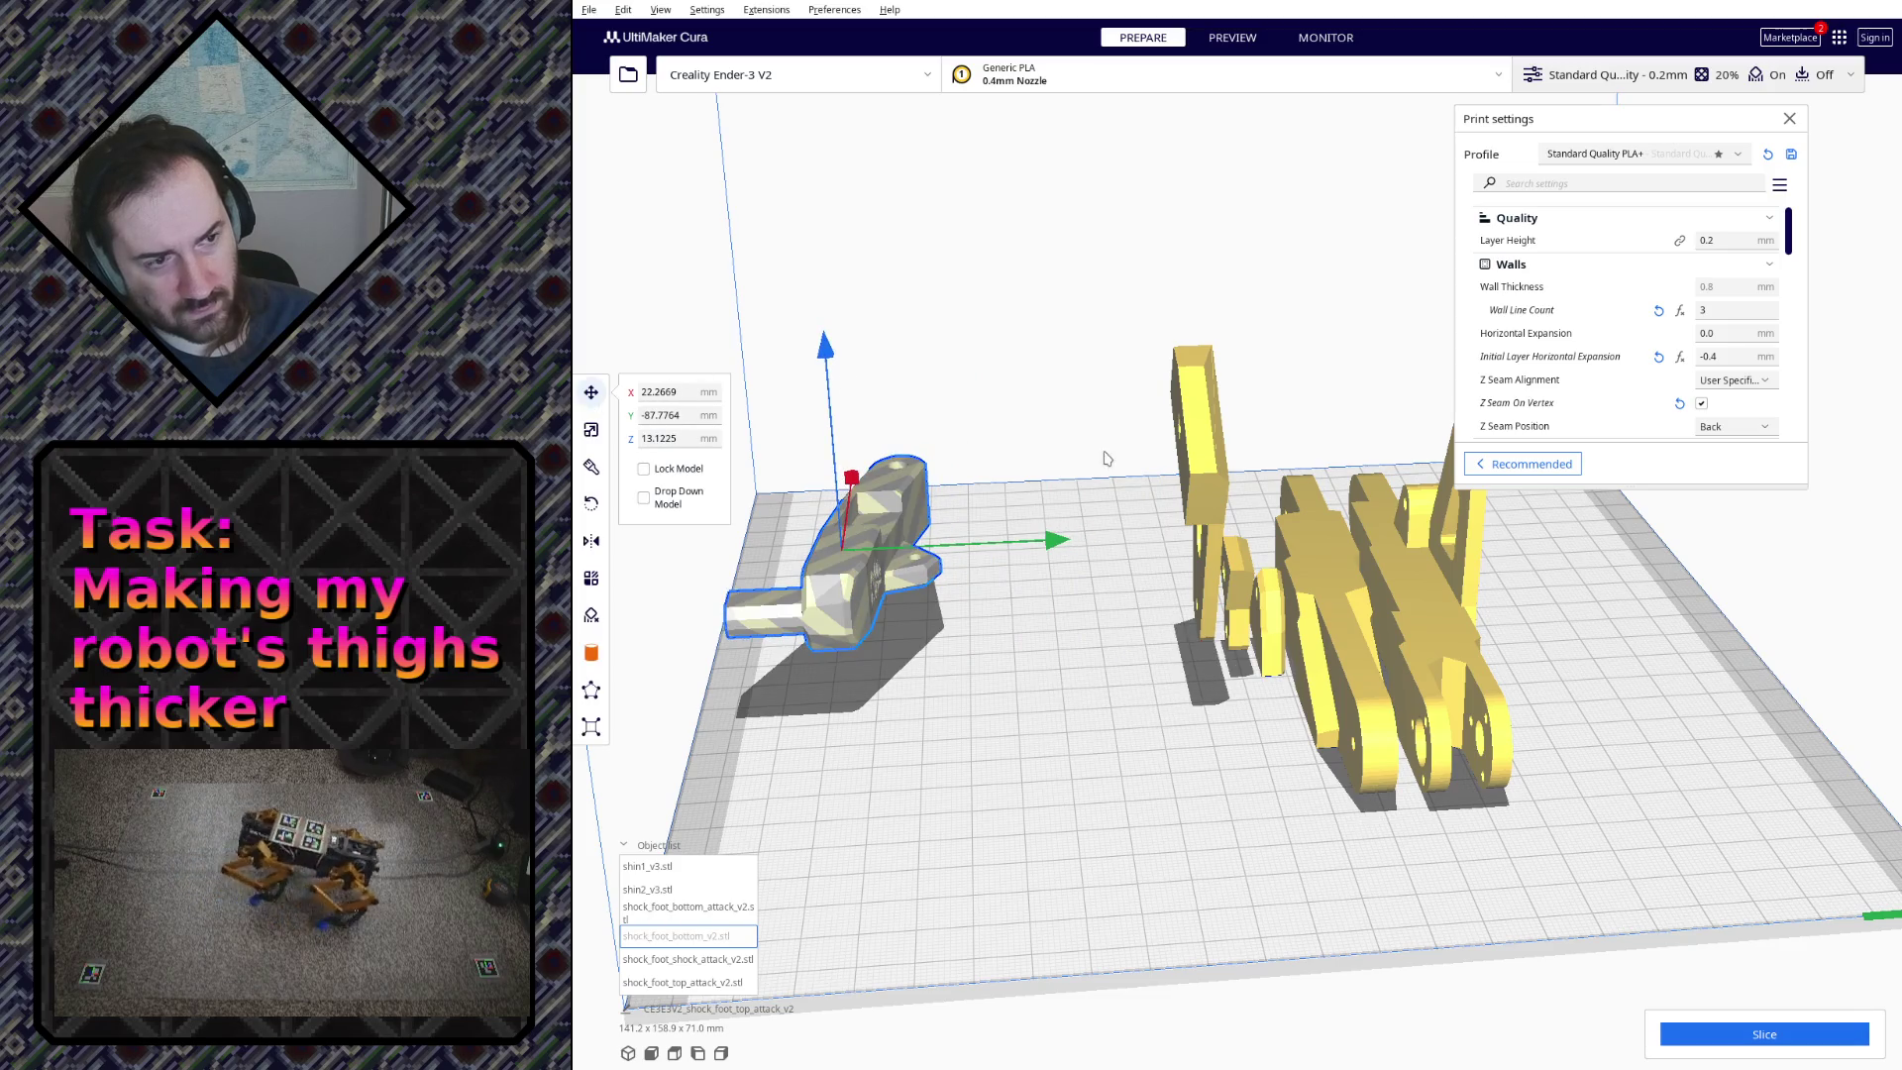
# Step: Lay the tall shock attack part flat and move it toward the lower left
pyautogui.click(1202, 473)
pyautogui.moveTo(1334, 404); pyautogui.dragTo(1308, 490, button='right')
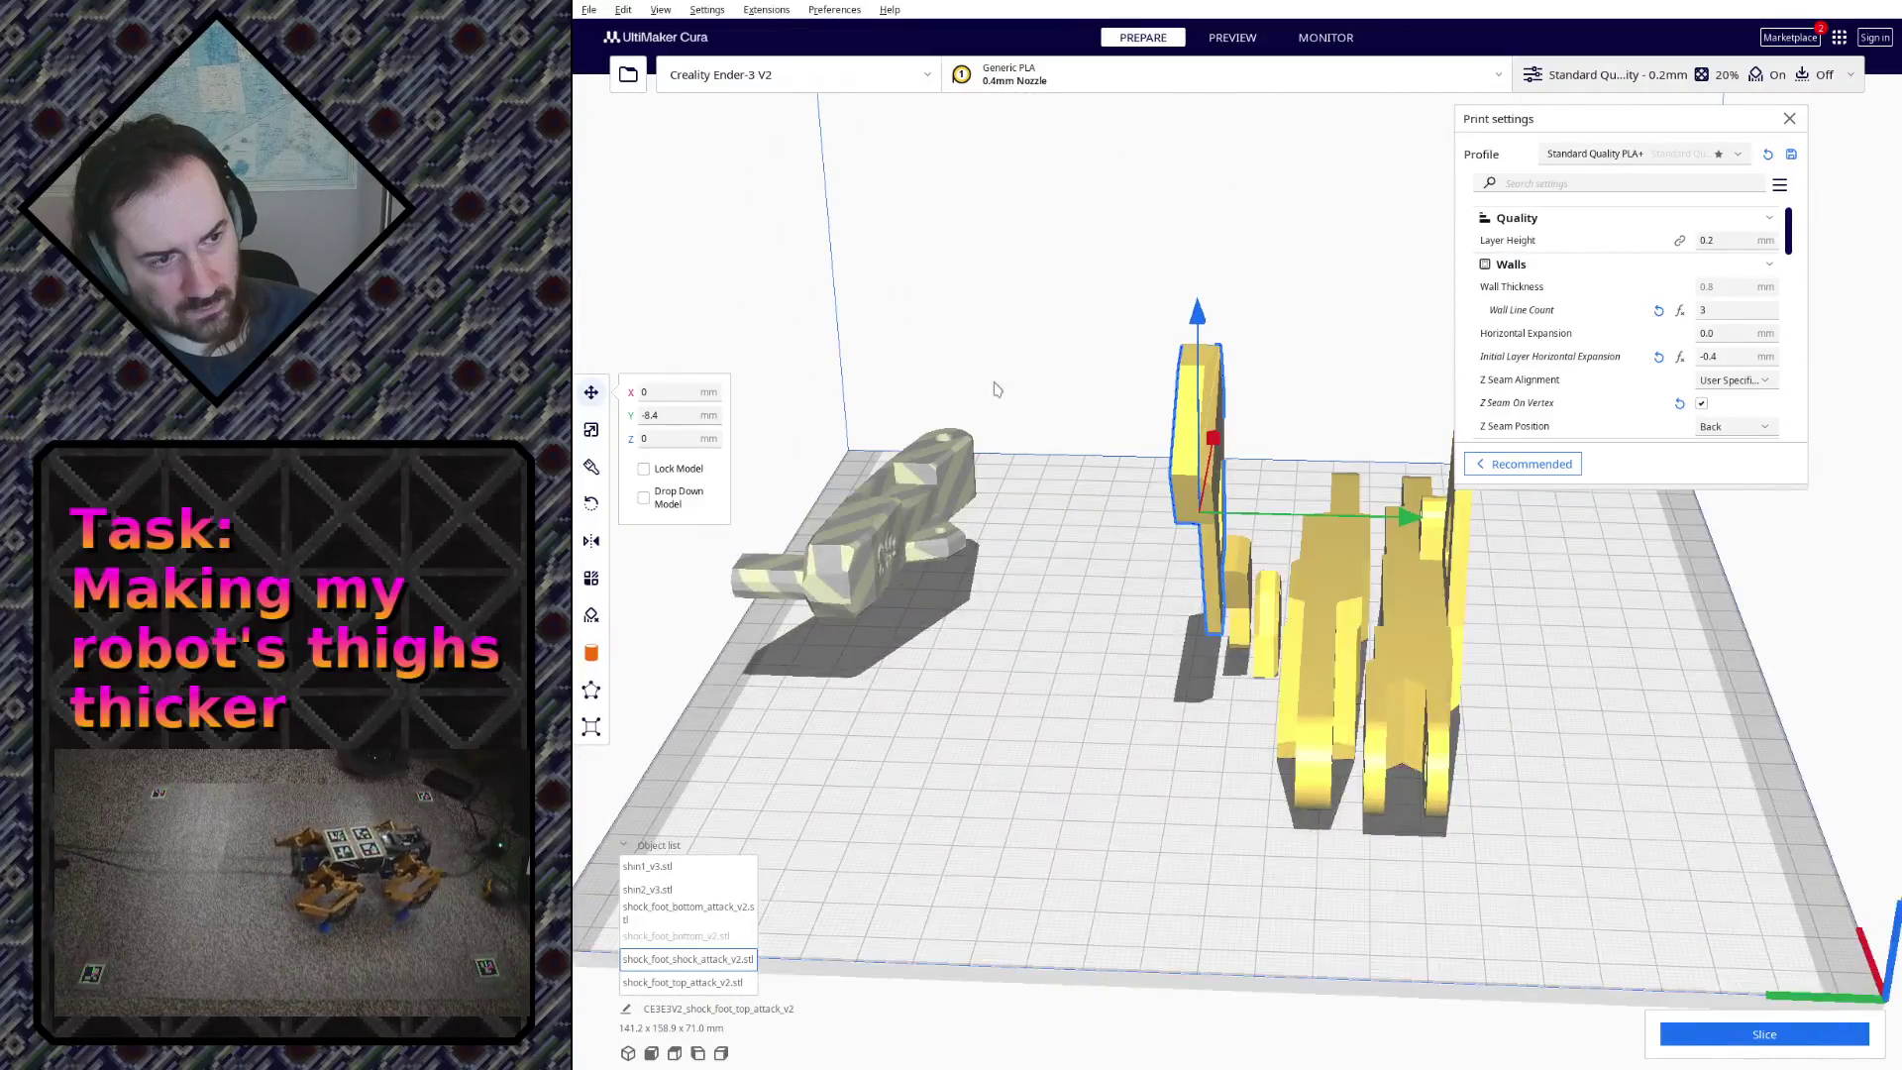
pyautogui.click(591, 502)
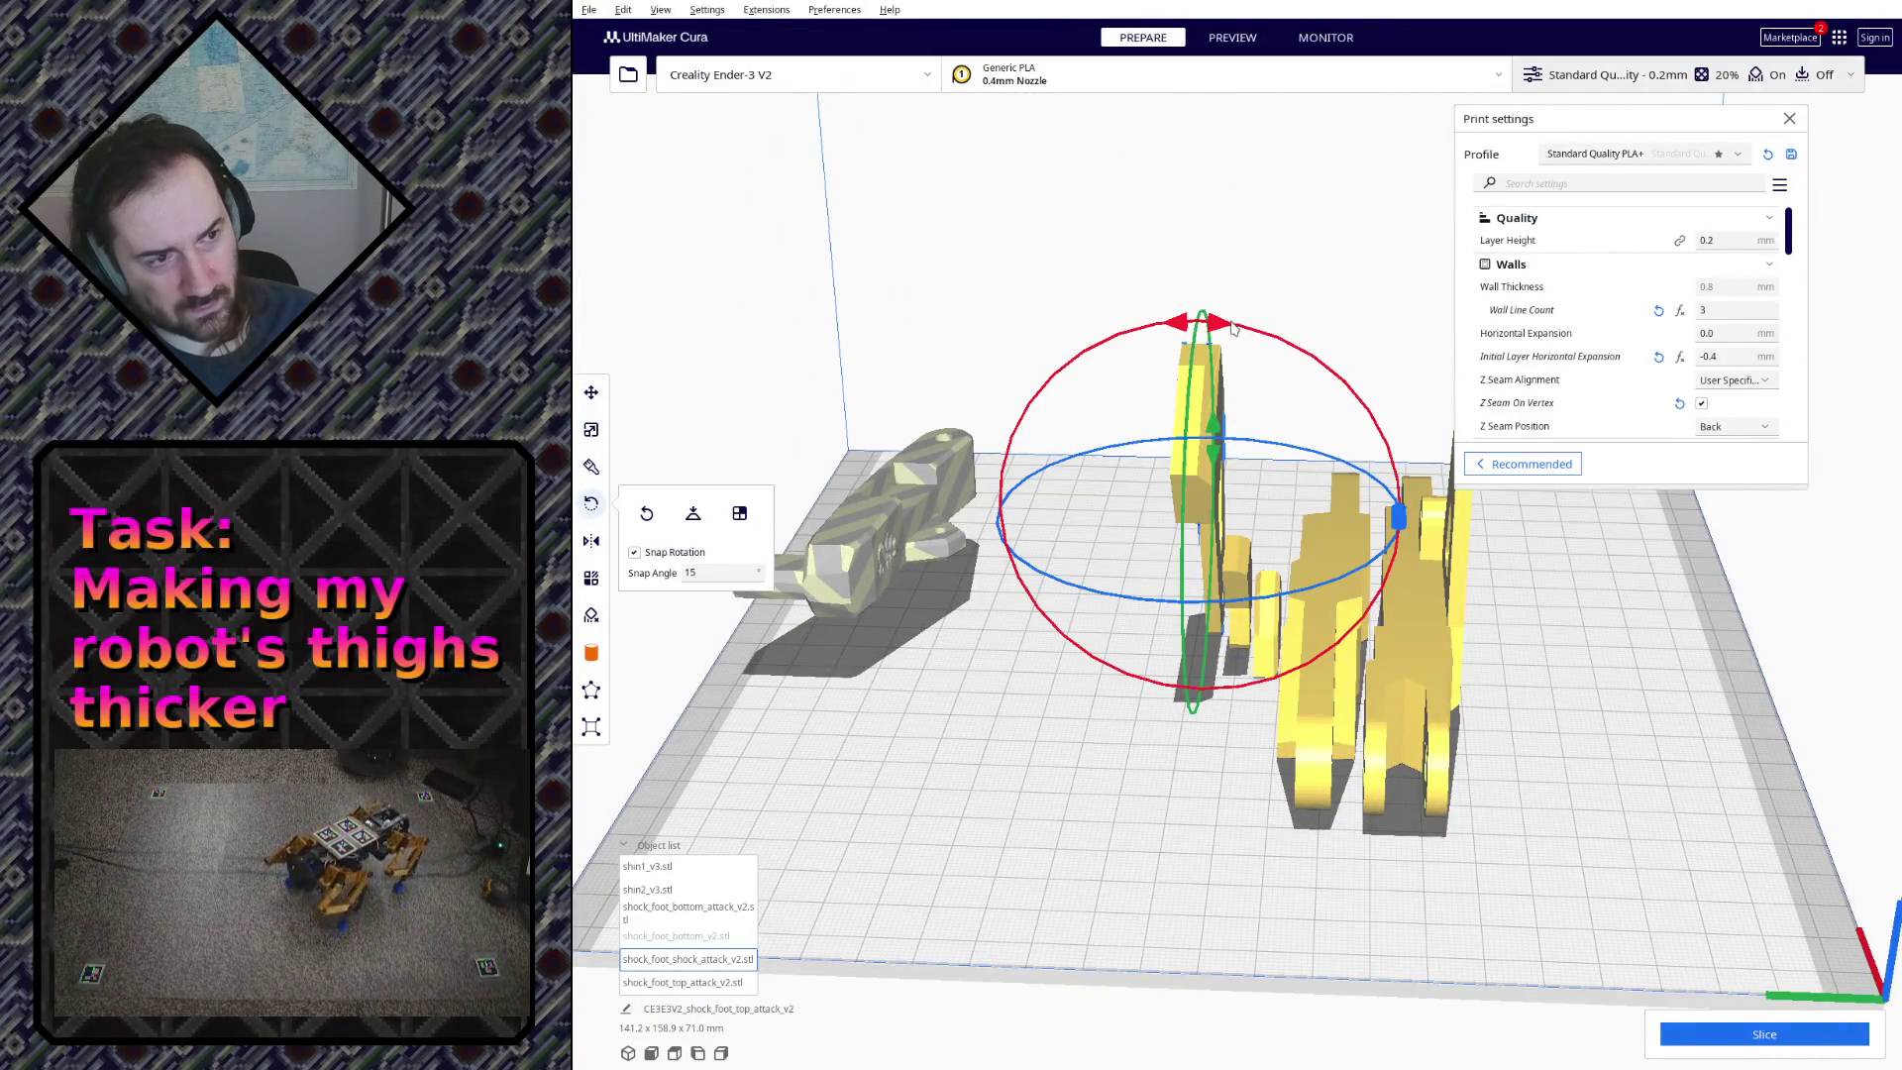
pyautogui.click(692, 513)
pyautogui.click(592, 393)
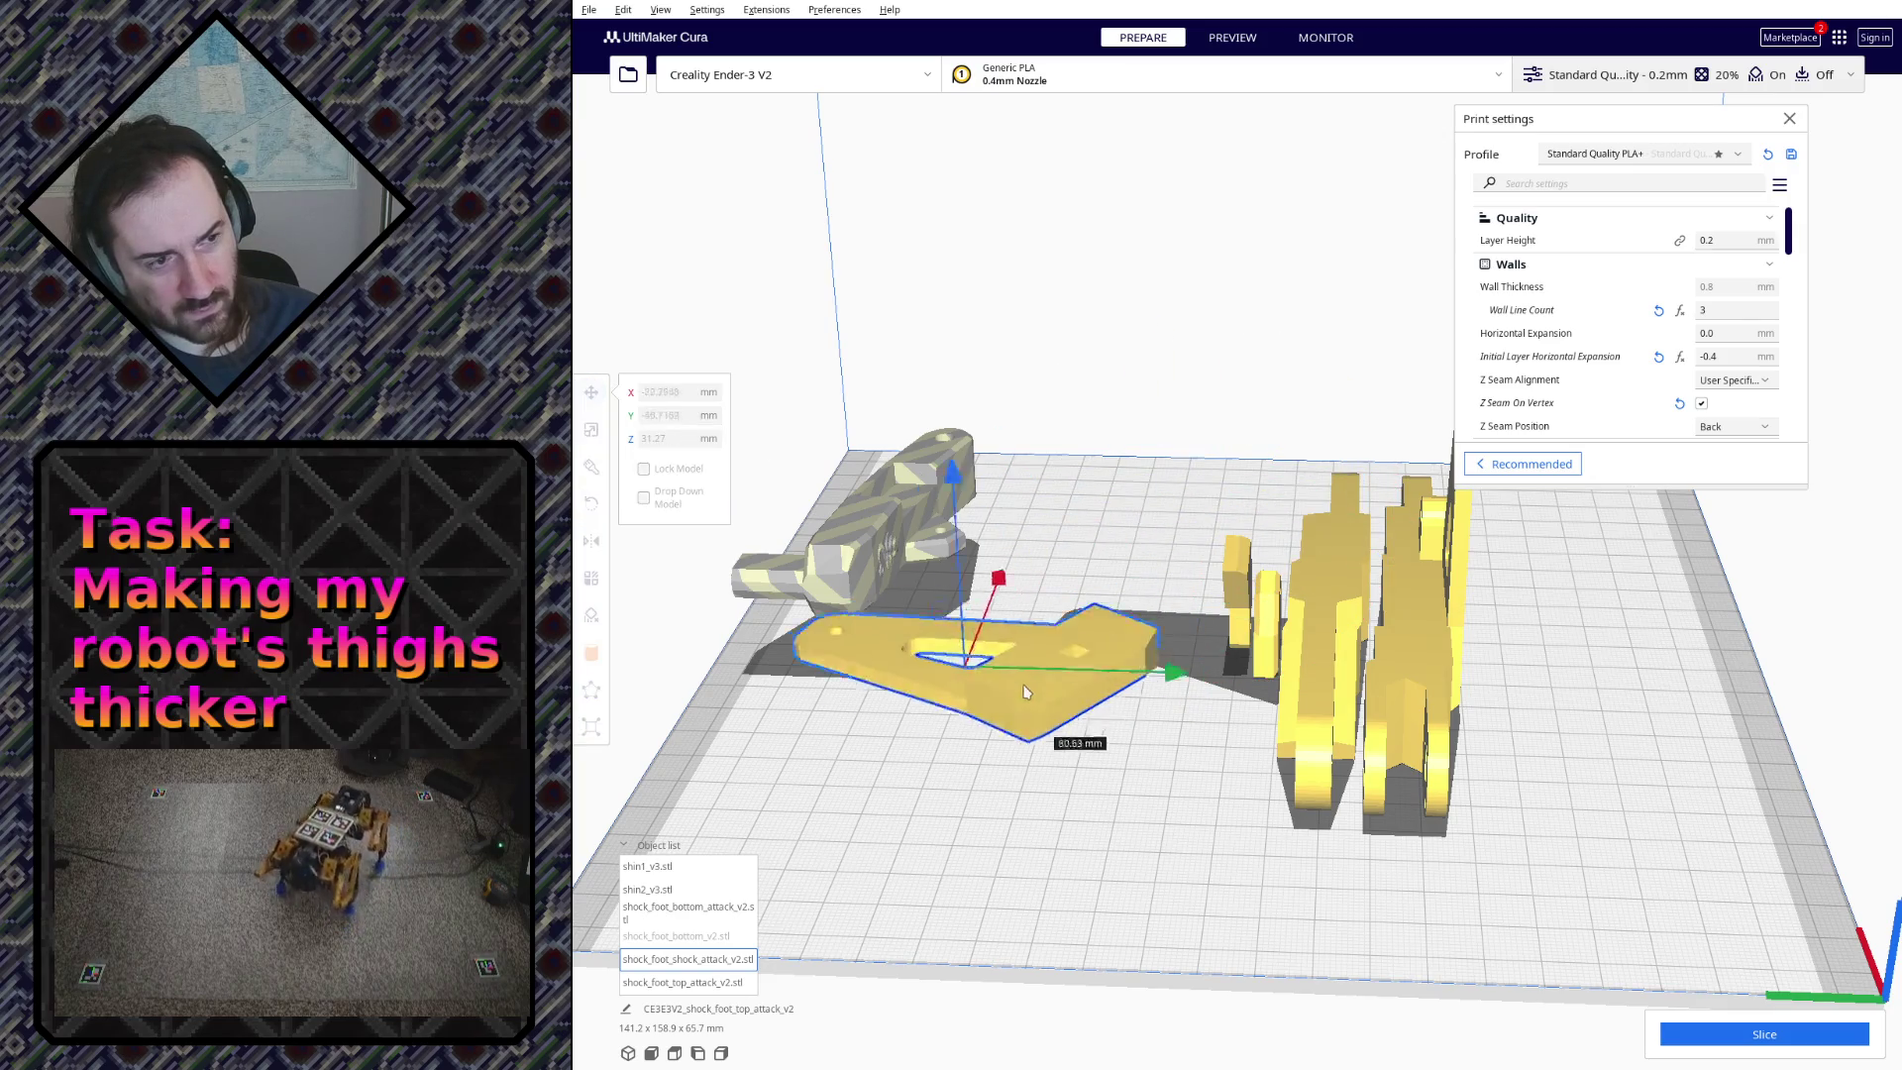
# Step: Turn the small top attack part horizontal and move it left and back on the plate
pyautogui.click(1236, 557)
pyautogui.moveTo(1238, 558); pyautogui.dragTo(1041, 536, button='right')
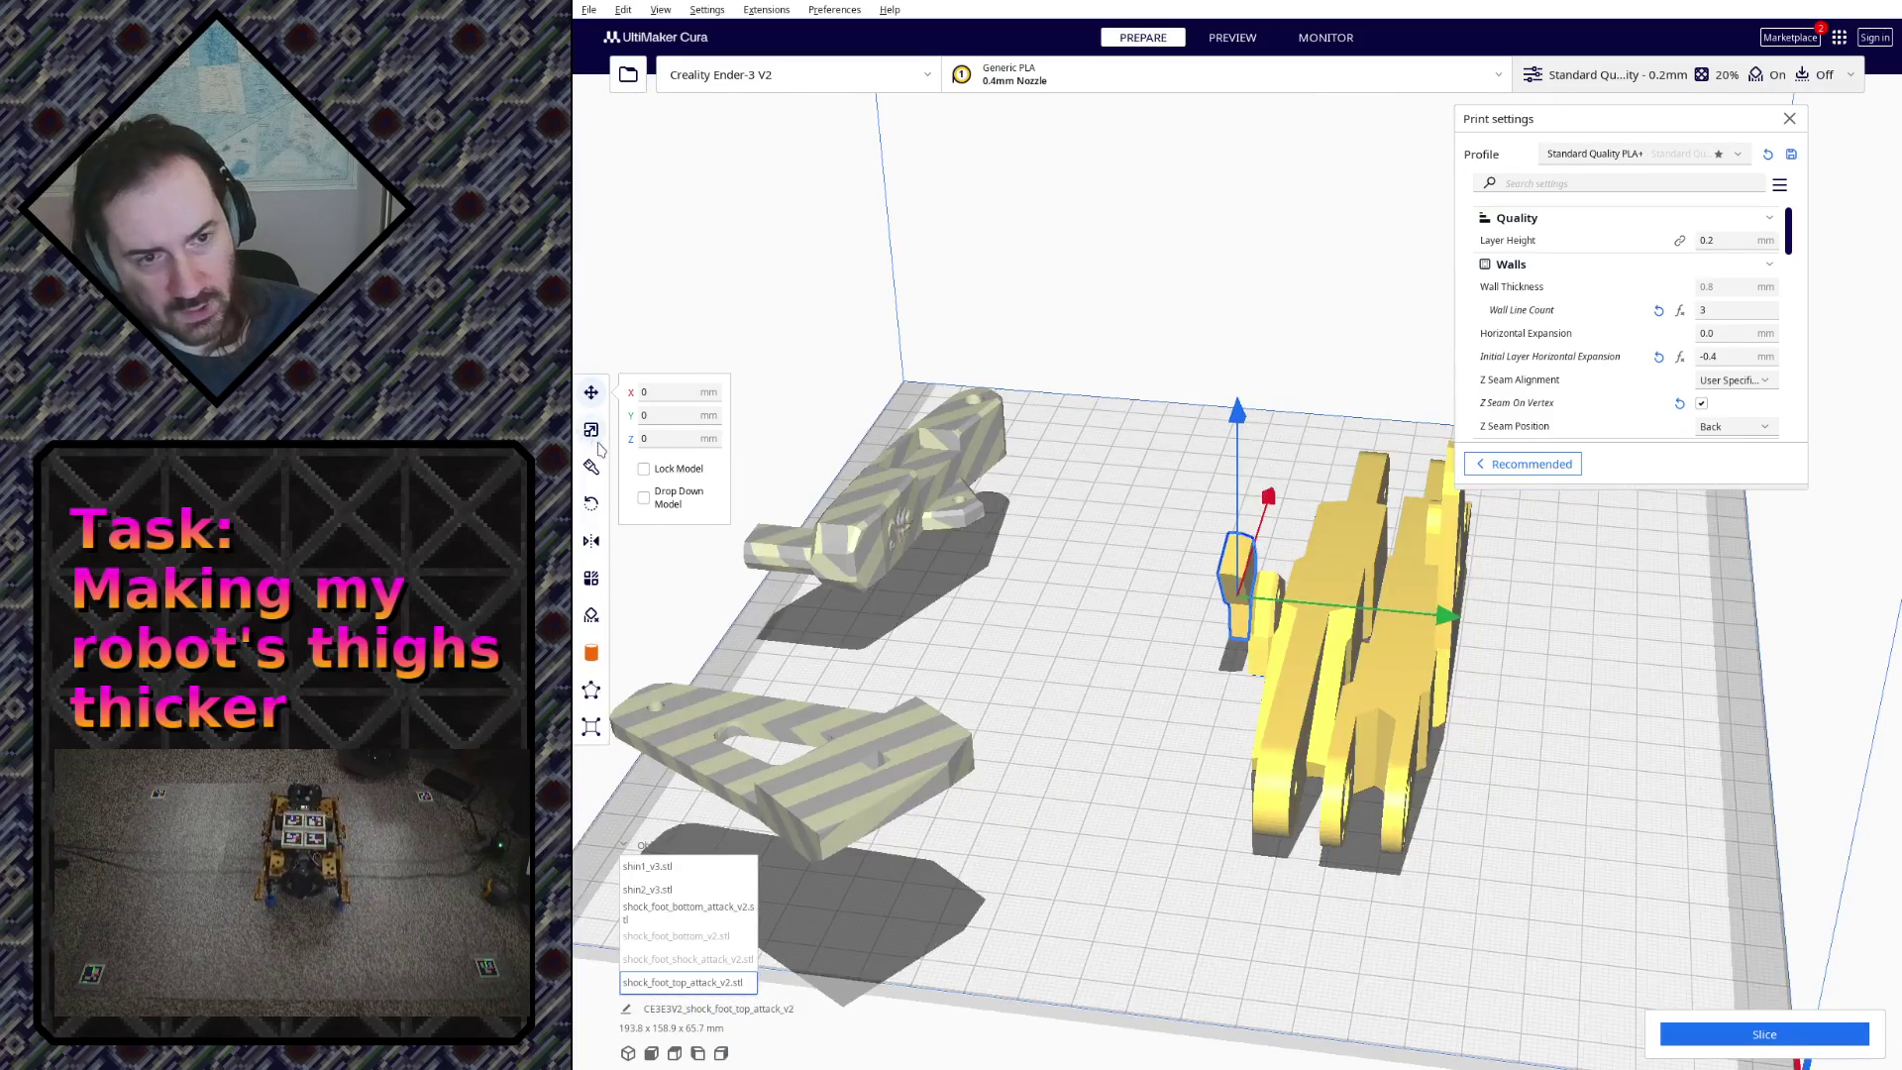
pyautogui.click(591, 501)
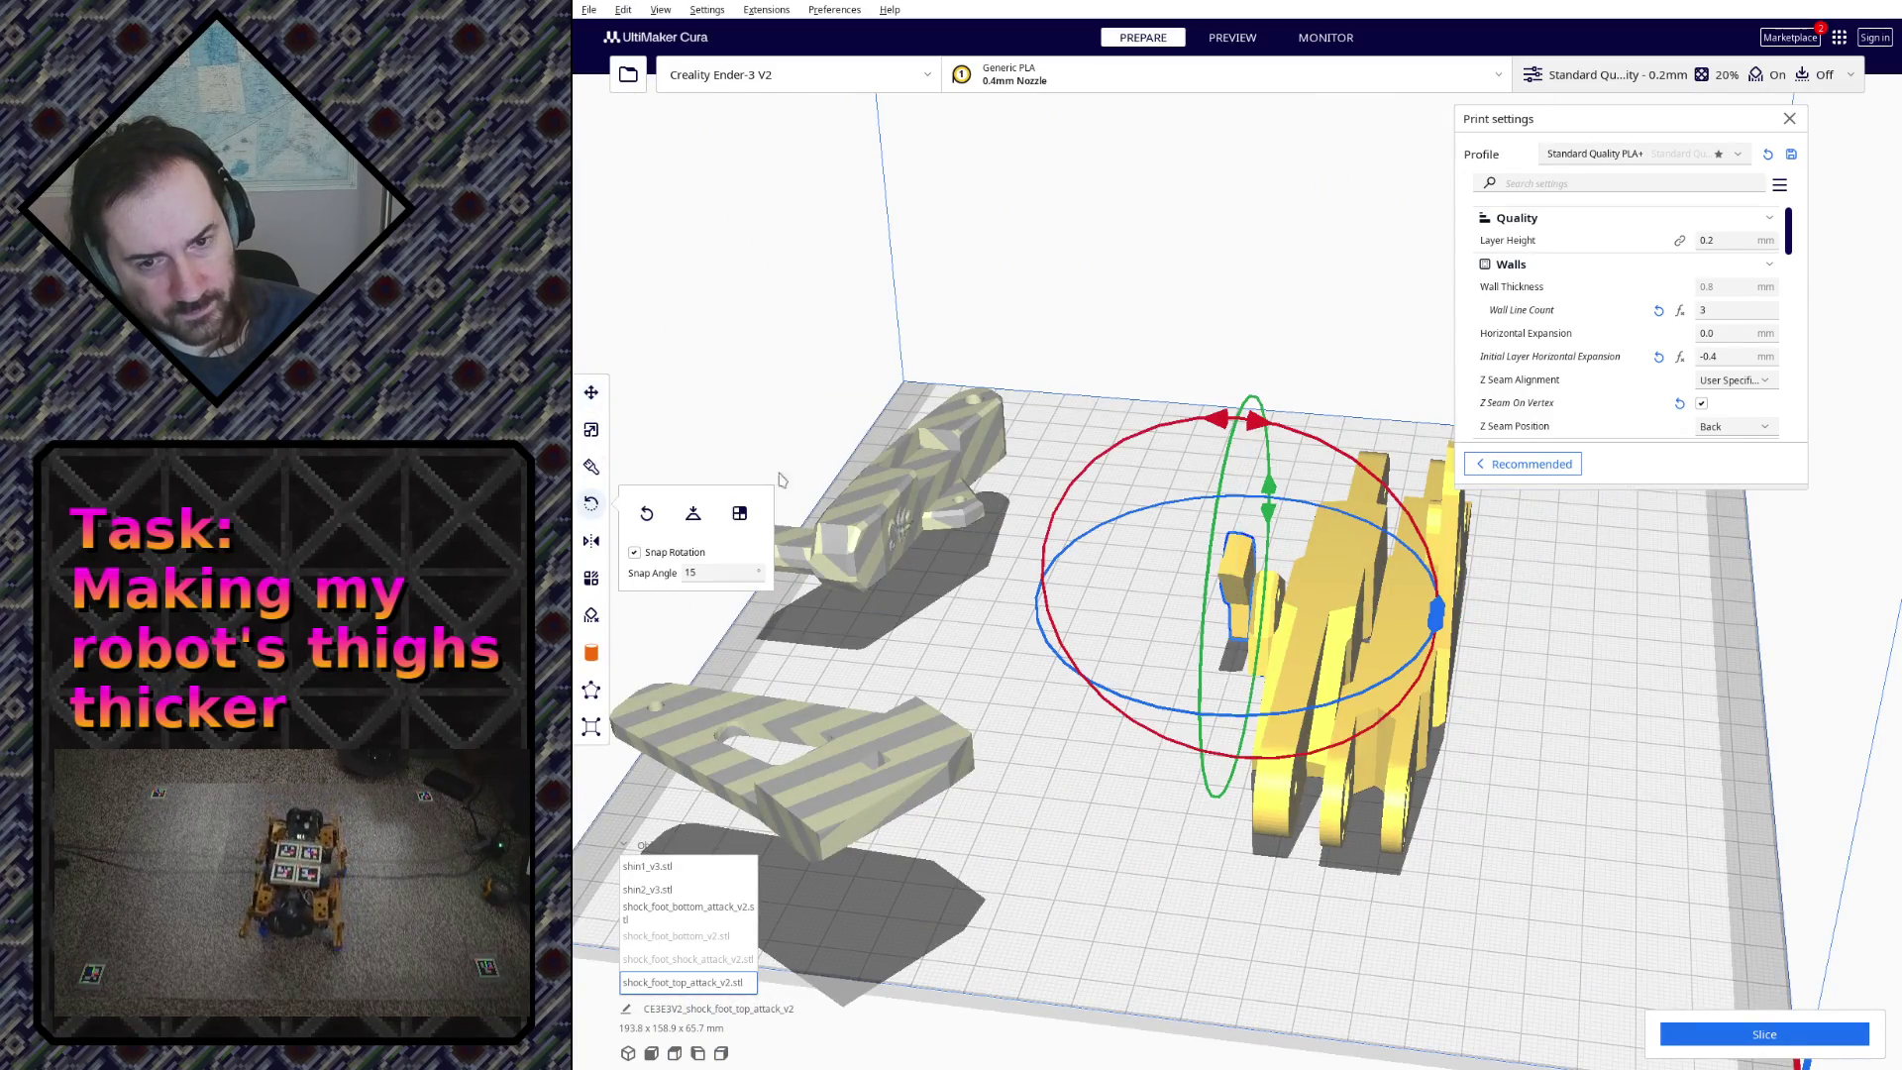
pyautogui.moveTo(1257, 431)
pyautogui.mouseDown()
pyautogui.moveTo(1237, 586)
pyautogui.moveTo(1266, 612)
pyautogui.mouseUp()
pyautogui.press('t')
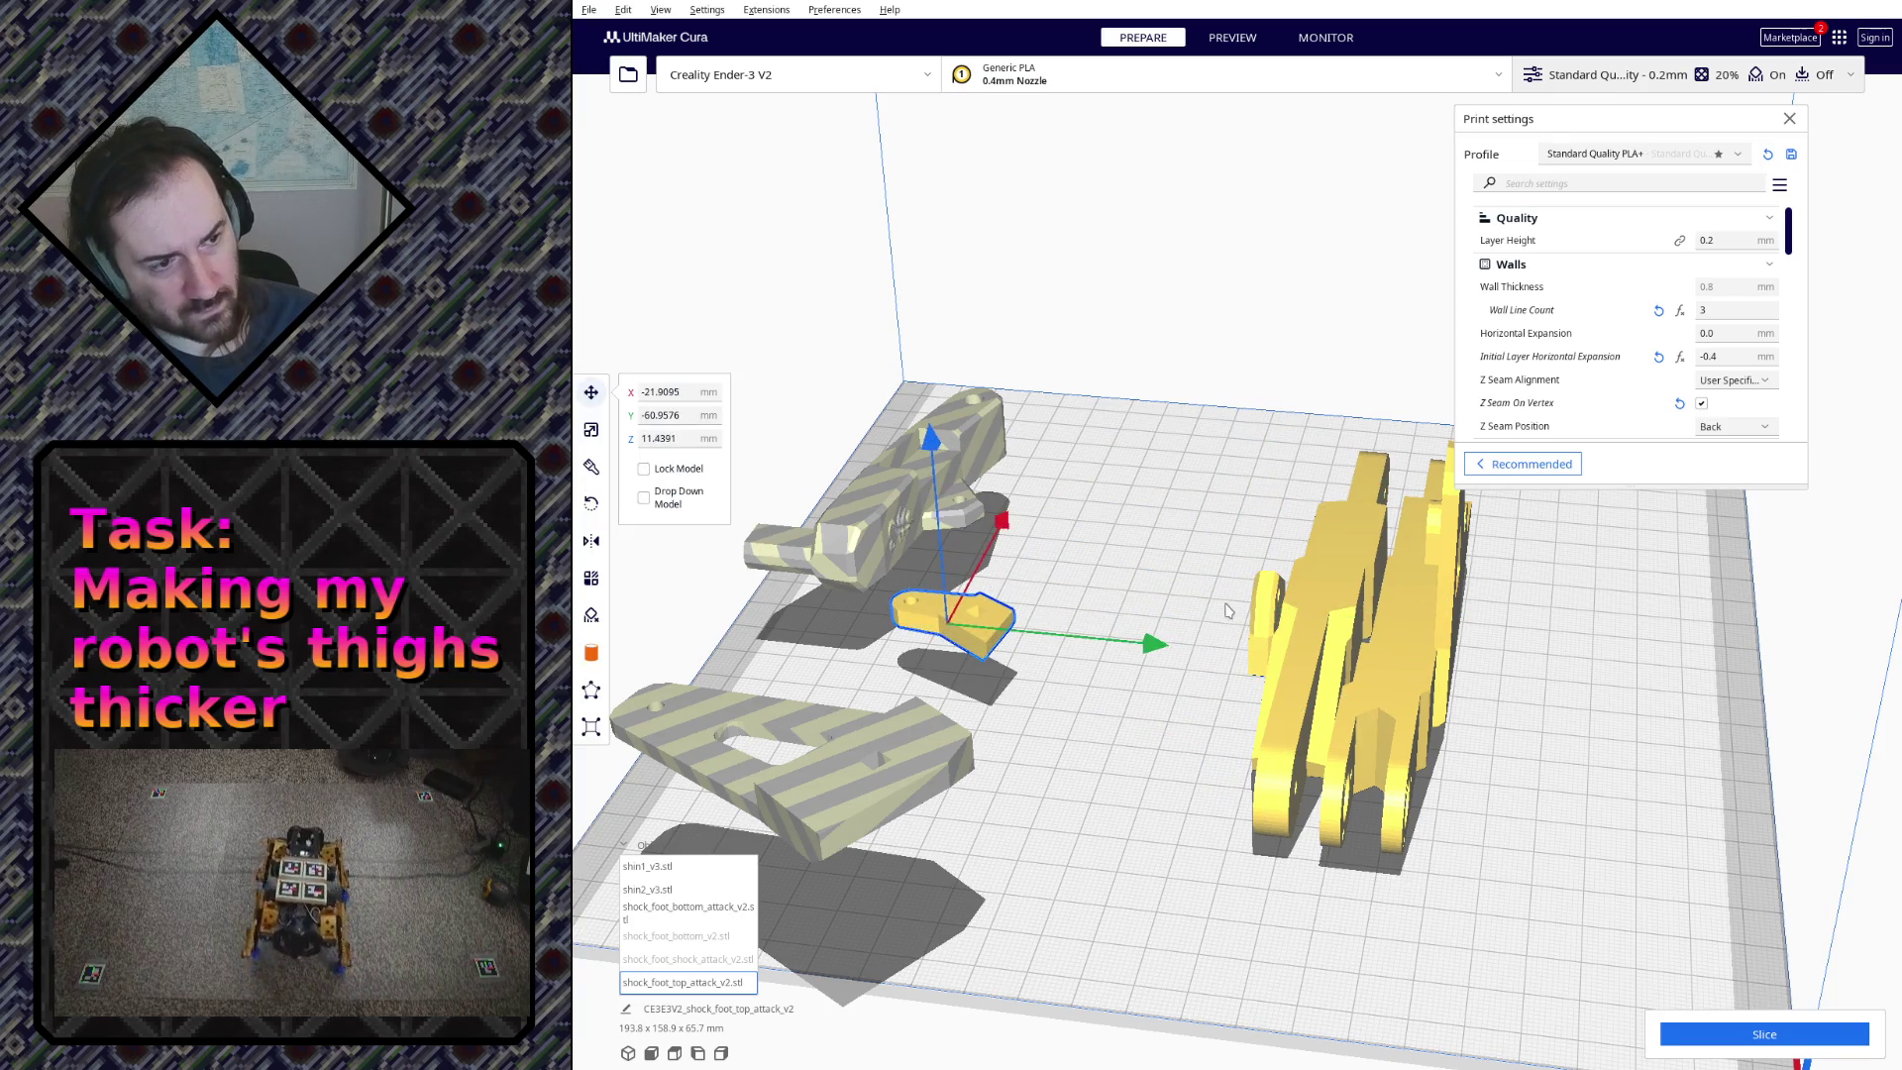
pyautogui.moveTo(1267, 613)
pyautogui.mouseDown(button='right')
pyautogui.moveTo(1349, 494)
pyautogui.moveTo(1894, 618)
pyautogui.mouseUp(button='right')
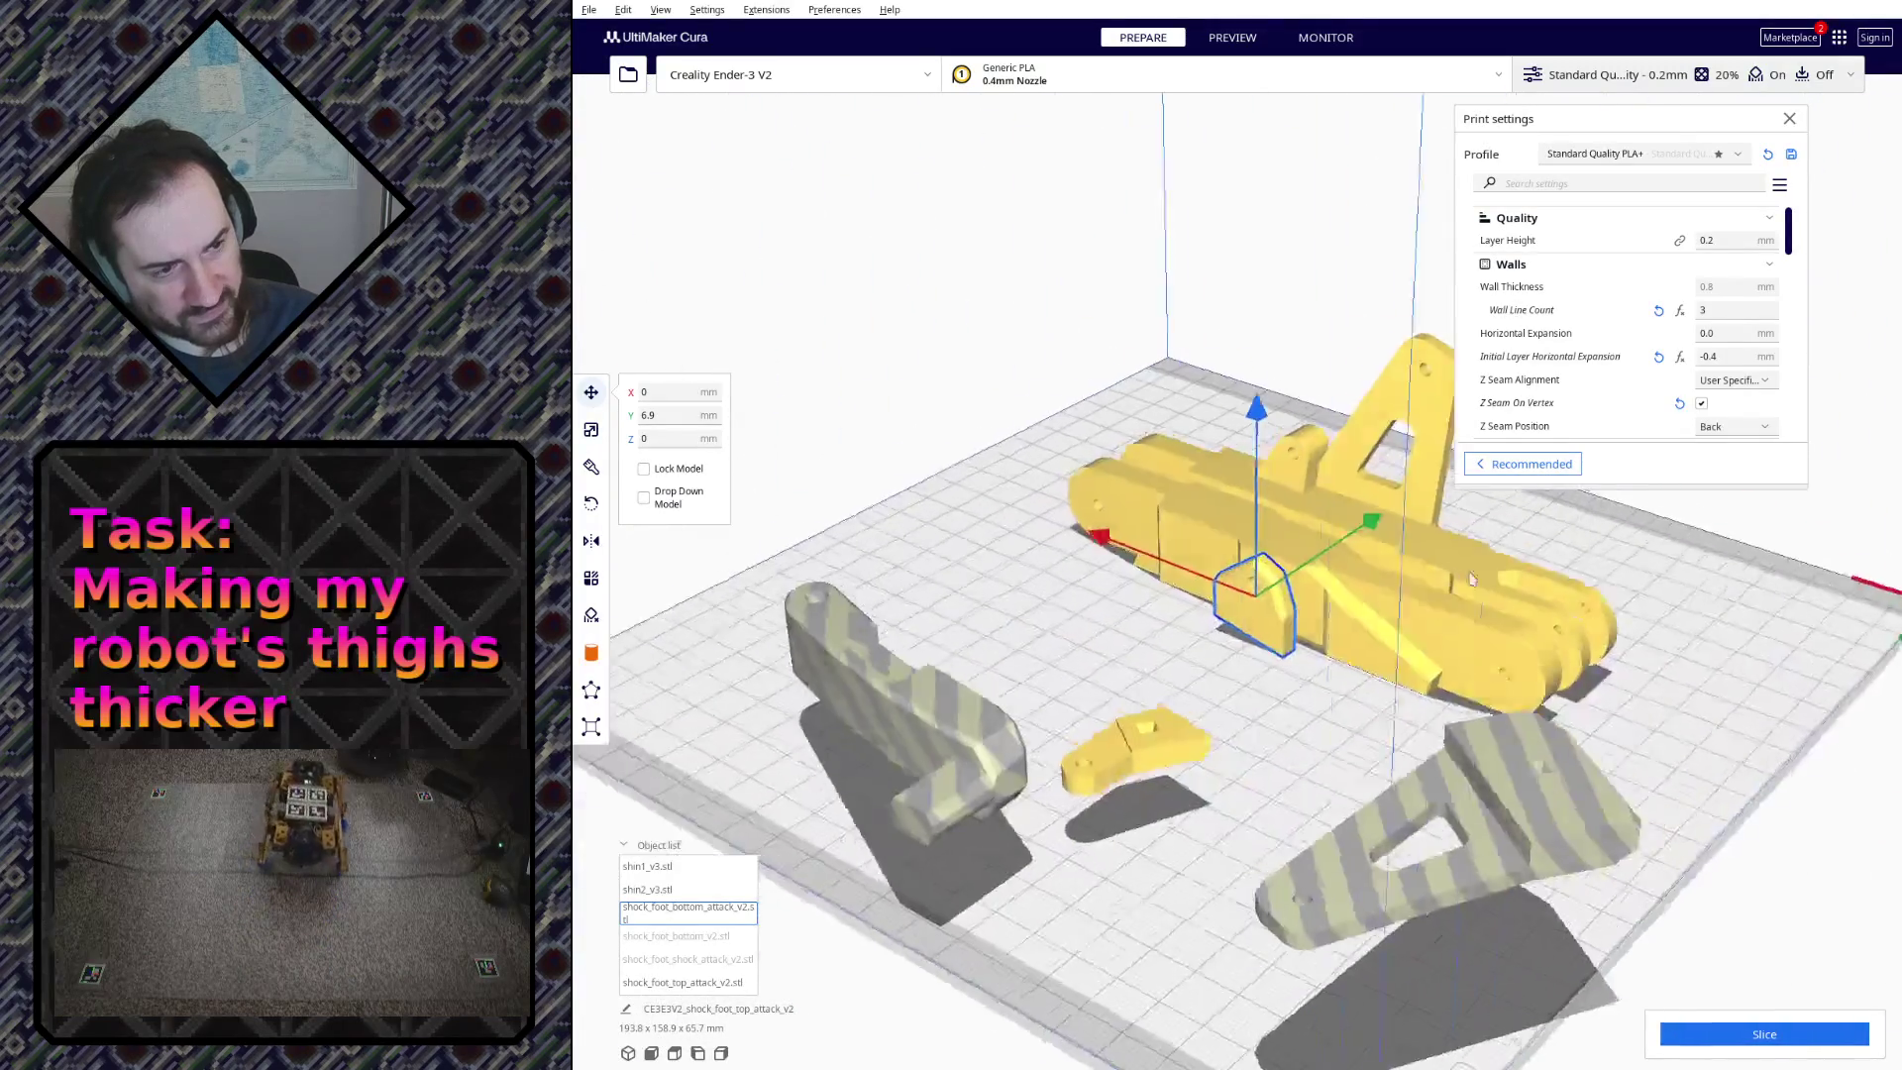
# Step: Lay the second small attack piece flat on the build plate
pyautogui.moveTo(1894, 616); pyautogui.dragTo(1306, 670, button='right')
pyautogui.moveTo(1272, 688)
pyautogui.mouseDown(button='right')
pyautogui.moveTo(1387, 634)
pyautogui.moveTo(1665, 637)
pyautogui.moveTo(1347, 637)
pyautogui.mouseUp(button='right')
pyautogui.scroll(-5, 1348, 637)
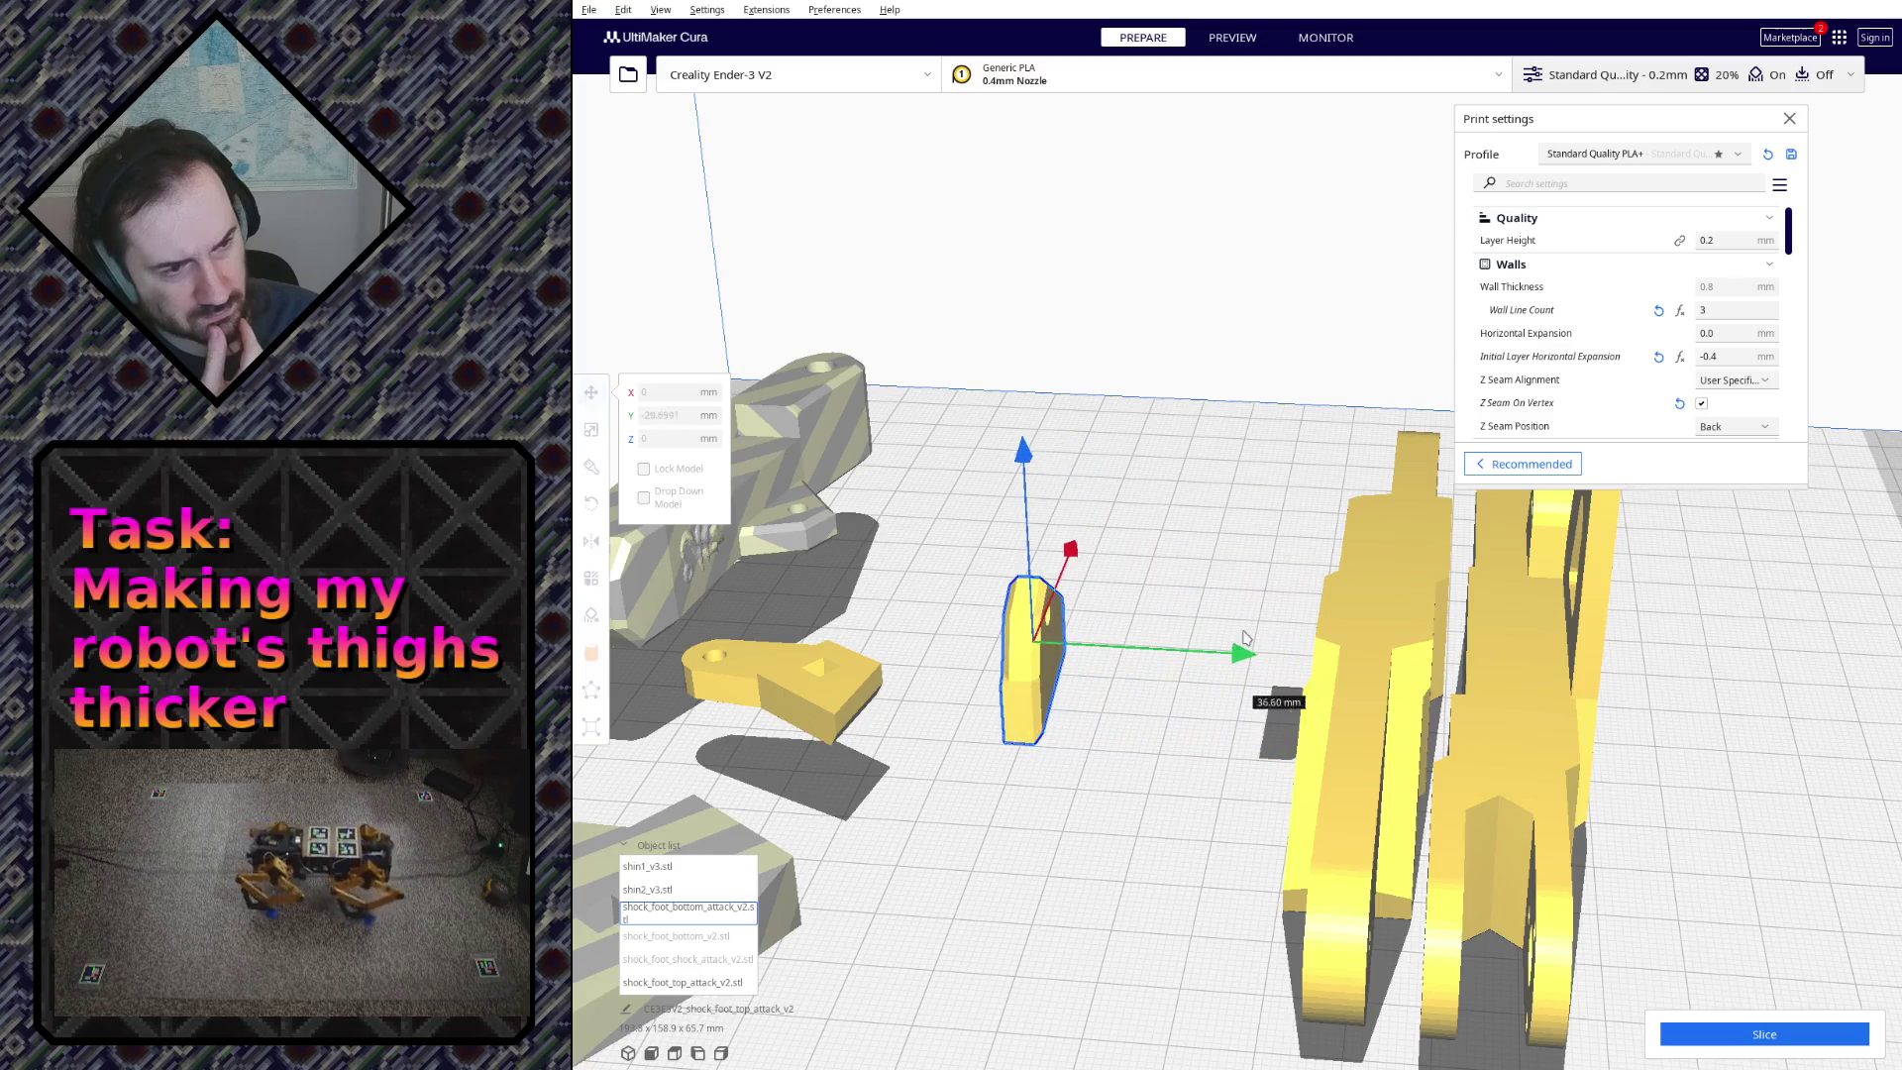
pyautogui.moveTo(804, 611)
pyautogui.mouseDown(button='right')
pyautogui.moveTo(923, 631)
pyautogui.moveTo(1082, 586)
pyautogui.moveTo(1188, 715)
pyautogui.mouseUp(button='right')
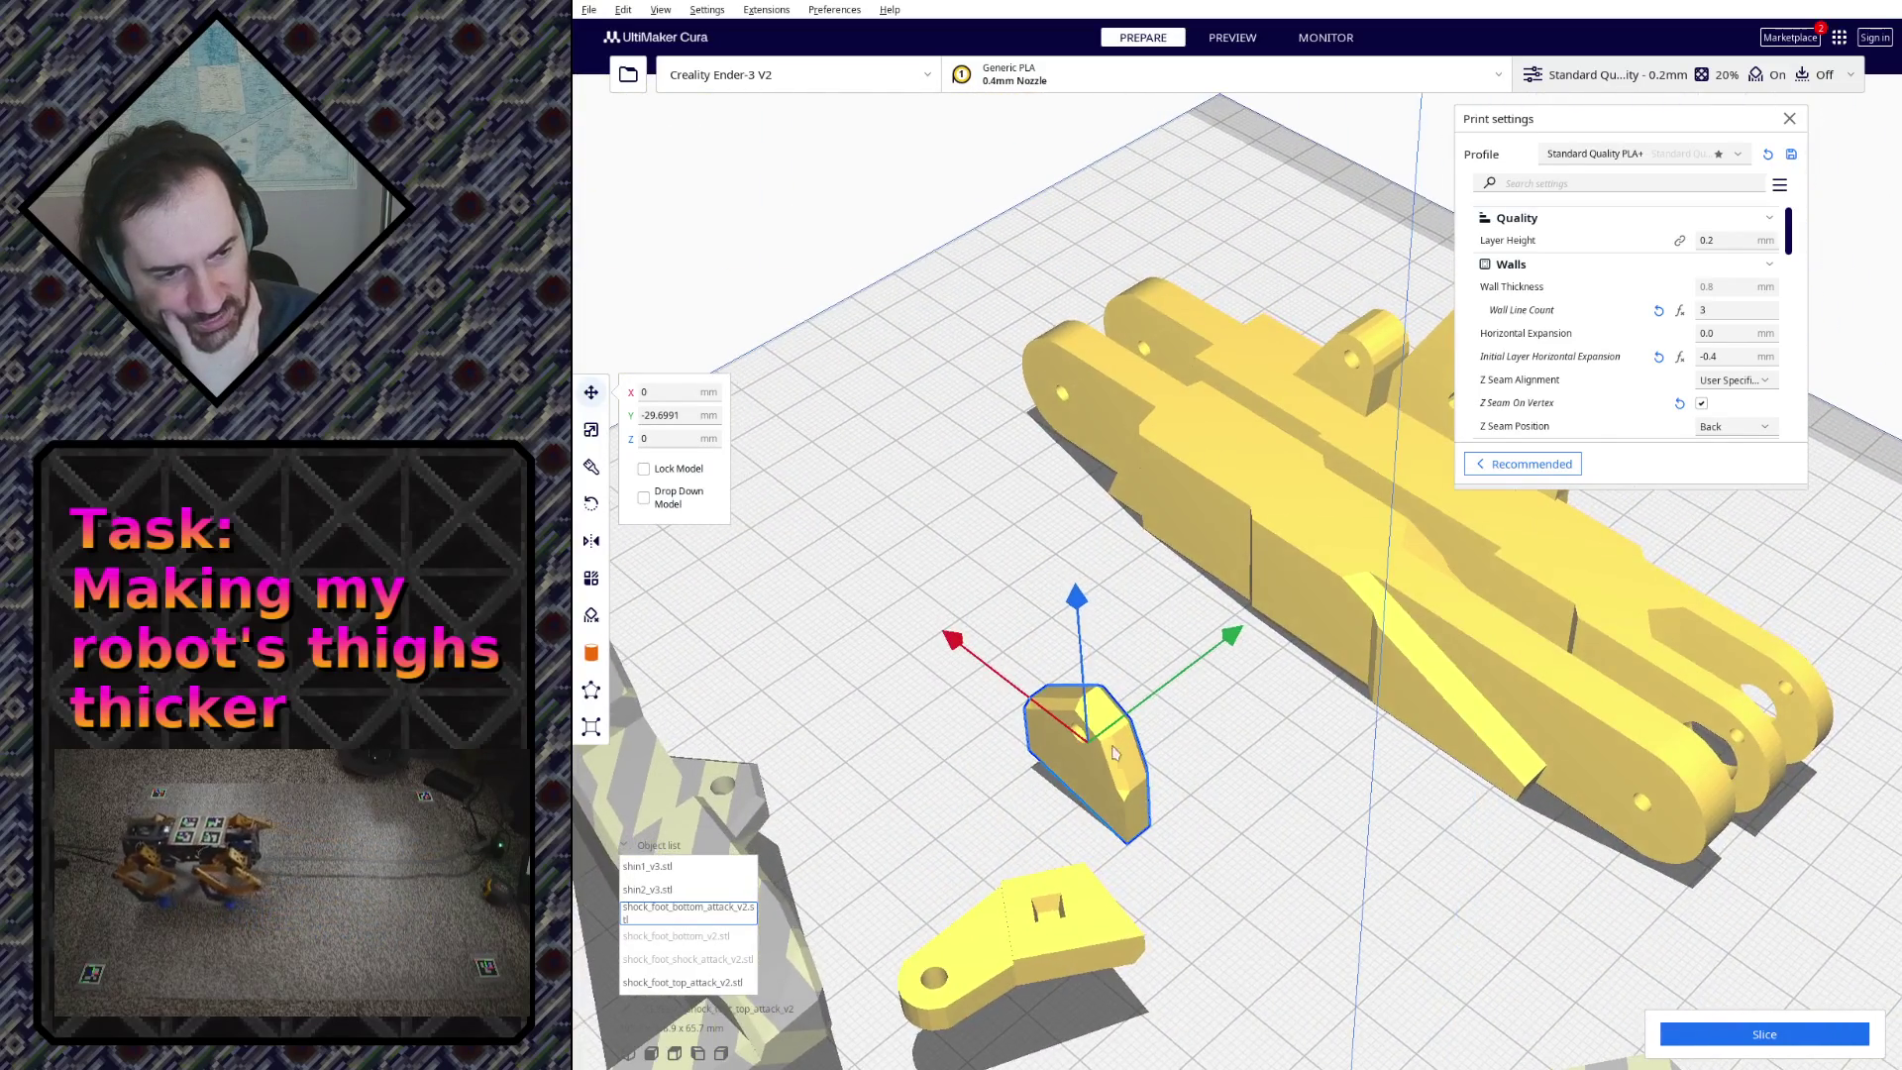
pyautogui.moveTo(1190, 715); pyautogui.dragTo(656, 479, button='right')
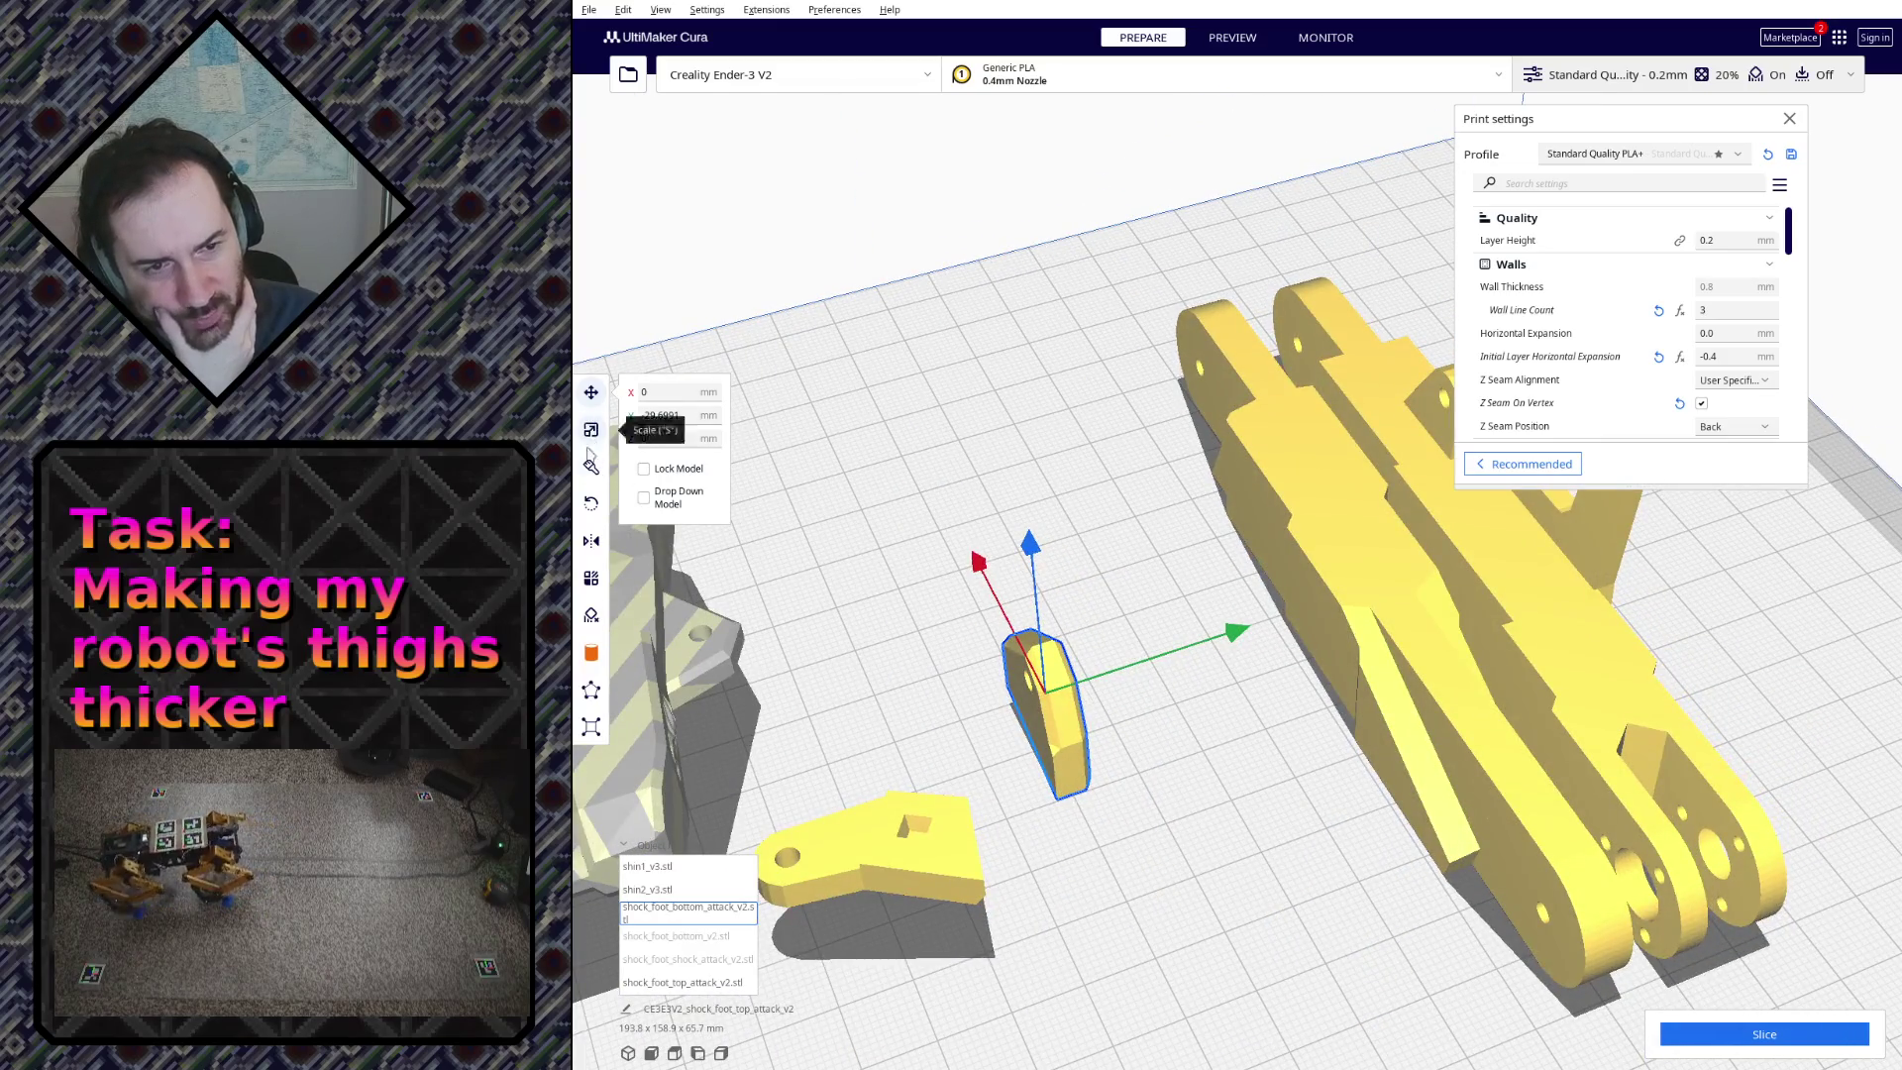
pyautogui.click(591, 506)
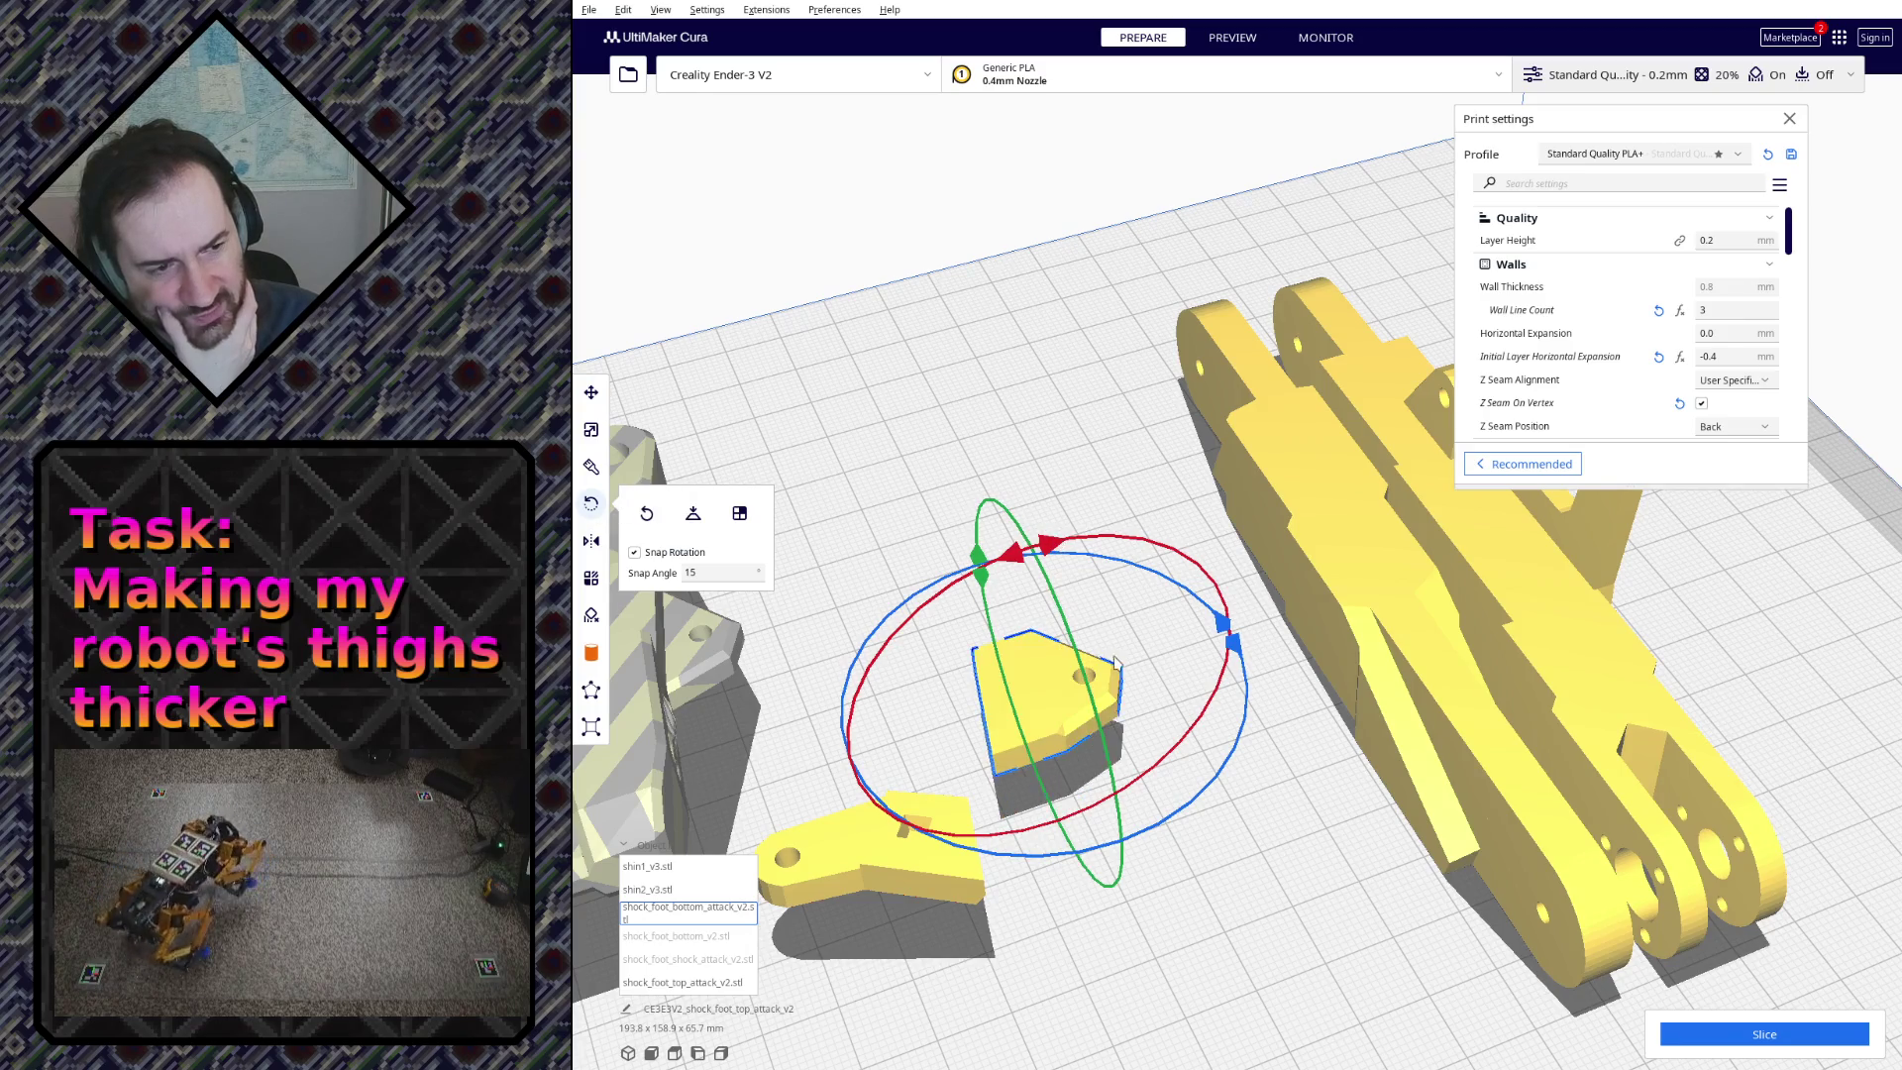
pyautogui.moveTo(1118, 664)
pyautogui.mouseDown(button='right')
pyautogui.moveTo(1007, 645)
pyautogui.moveTo(1248, 645)
pyautogui.moveTo(1402, 472)
pyautogui.mouseUp(button='right')
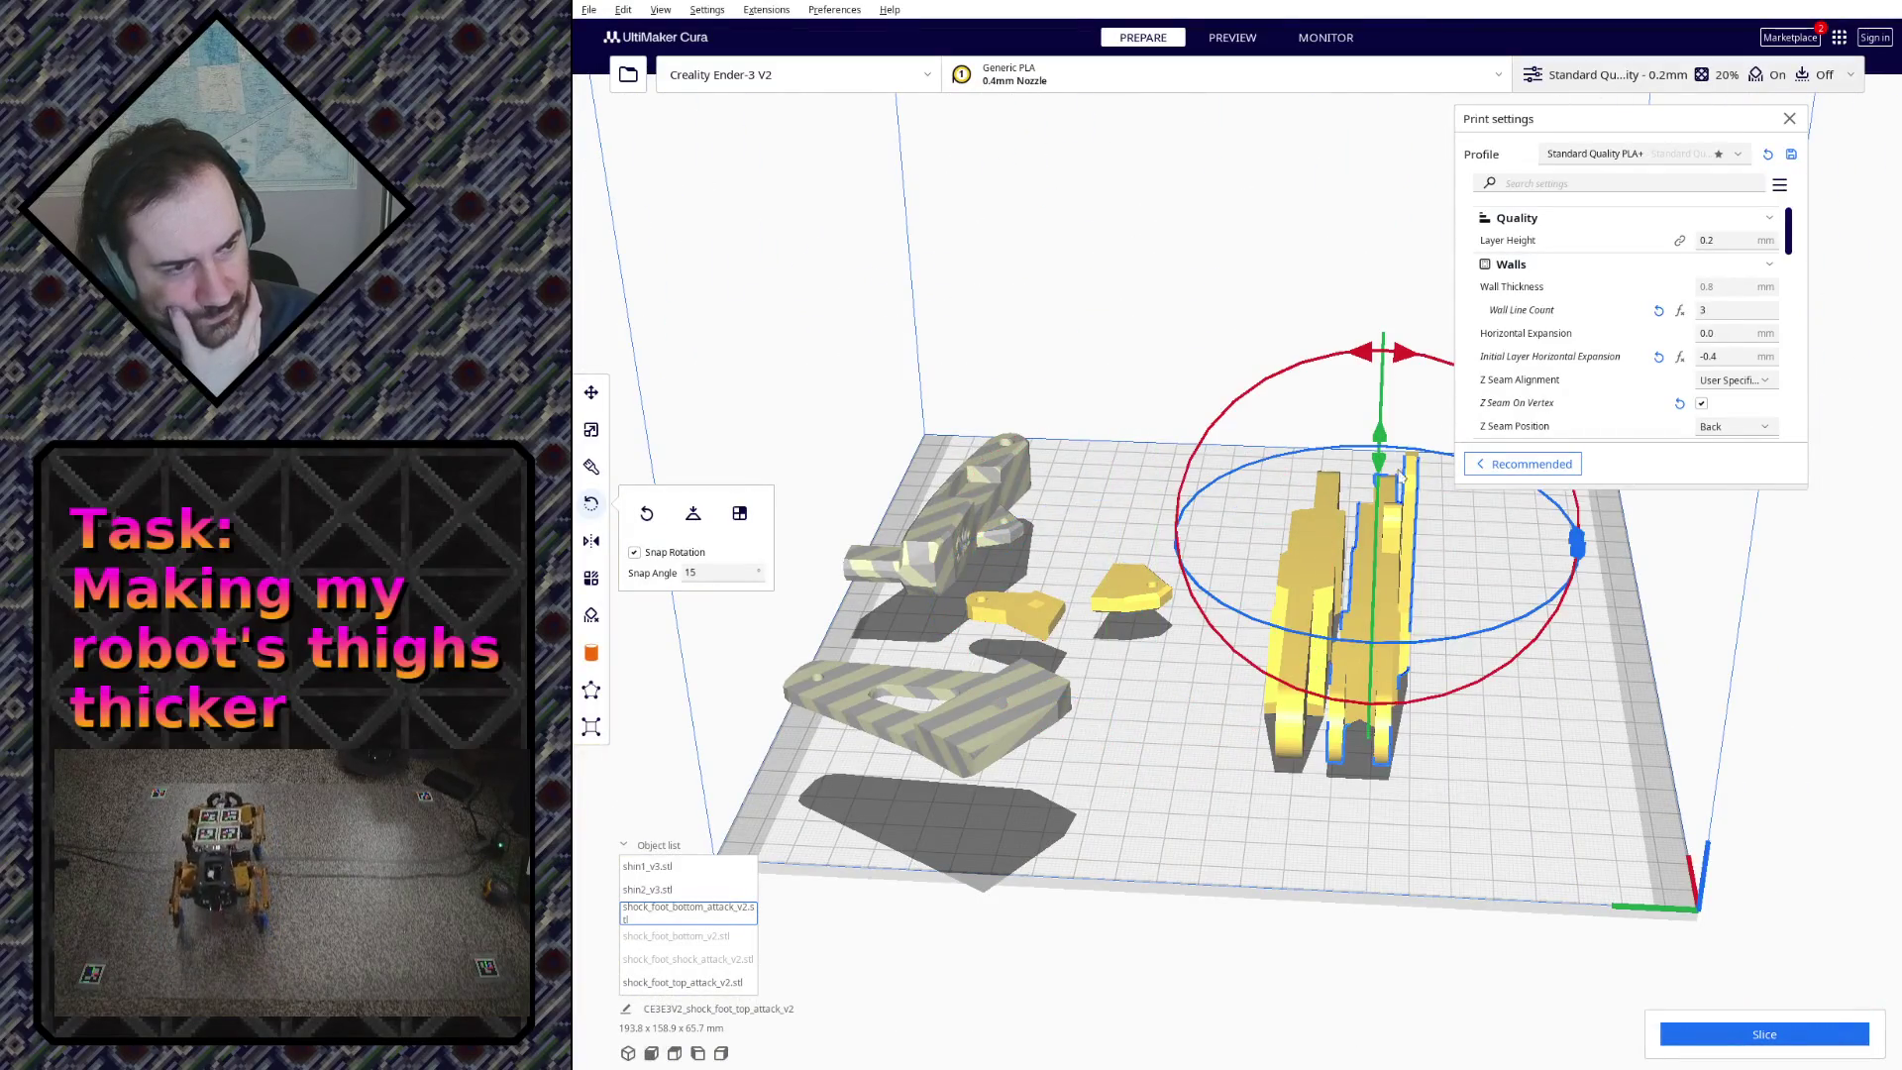
# Step: Undo an unwanted thigh rotation and select the long shin2 bar, viewing it lengthwise
pyautogui.moveTo(1422, 351); pyautogui.dragTo(1333, 605)
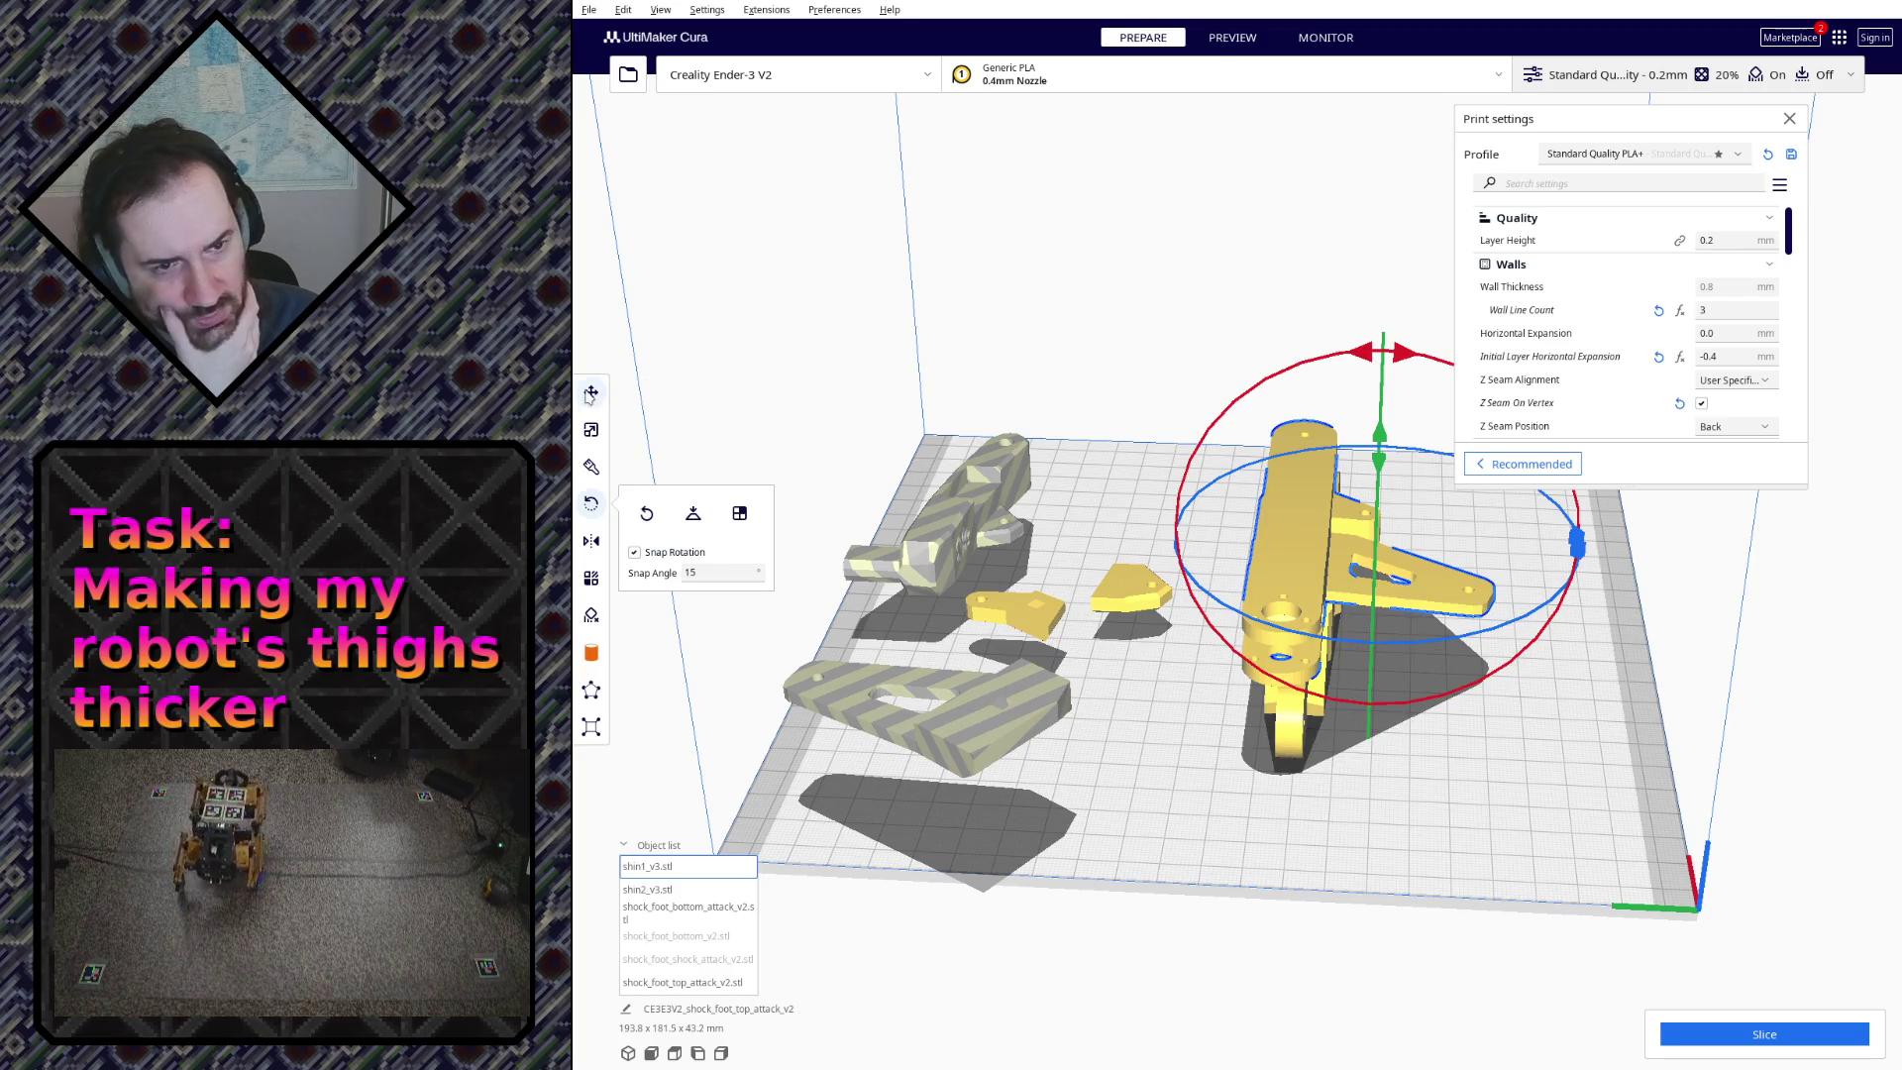
pyautogui.hotkey('ctrl', 'z')
pyautogui.hotkey('ctrl', 'z')
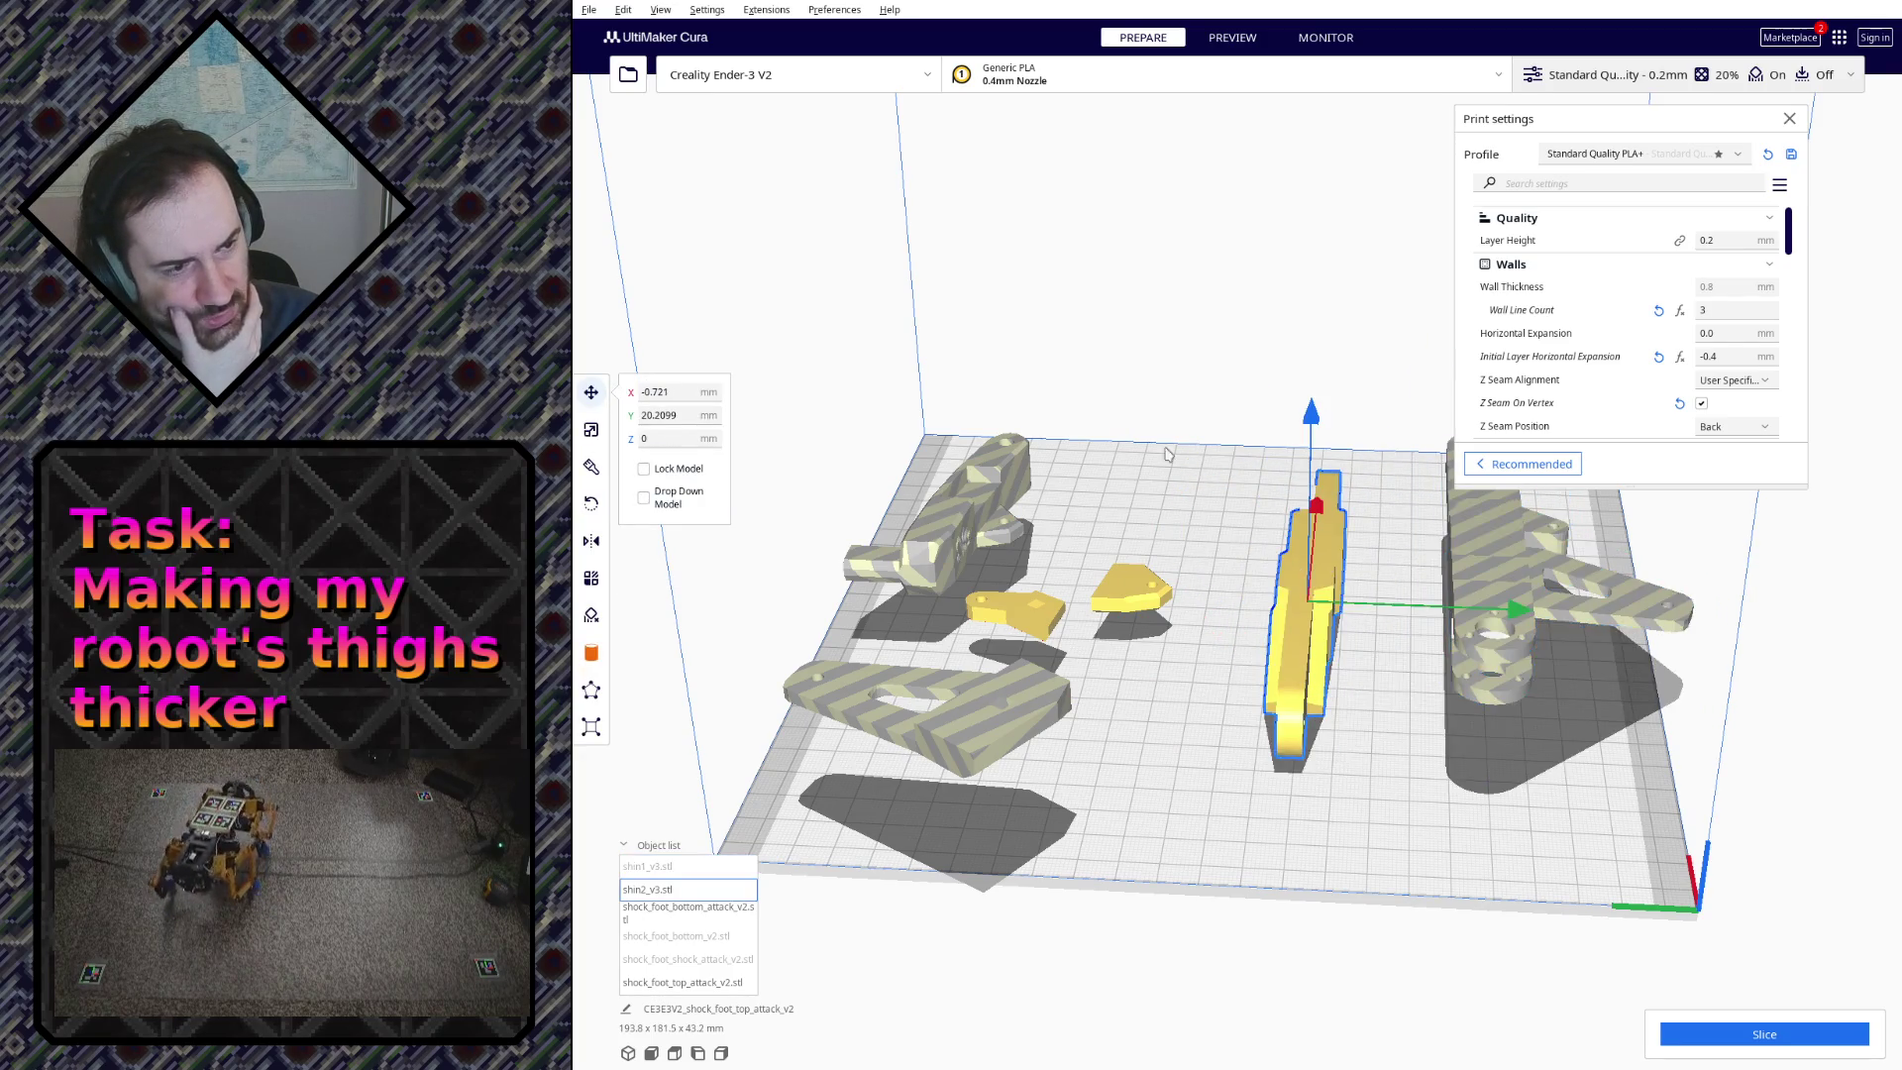
pyautogui.click(1263, 564)
pyautogui.moveTo(1215, 507)
pyautogui.mouseDown(button='right')
pyautogui.moveTo(1392, 496)
pyautogui.moveTo(1101, 713)
pyautogui.mouseUp(button='right')
pyautogui.scroll(3, 1101, 714)
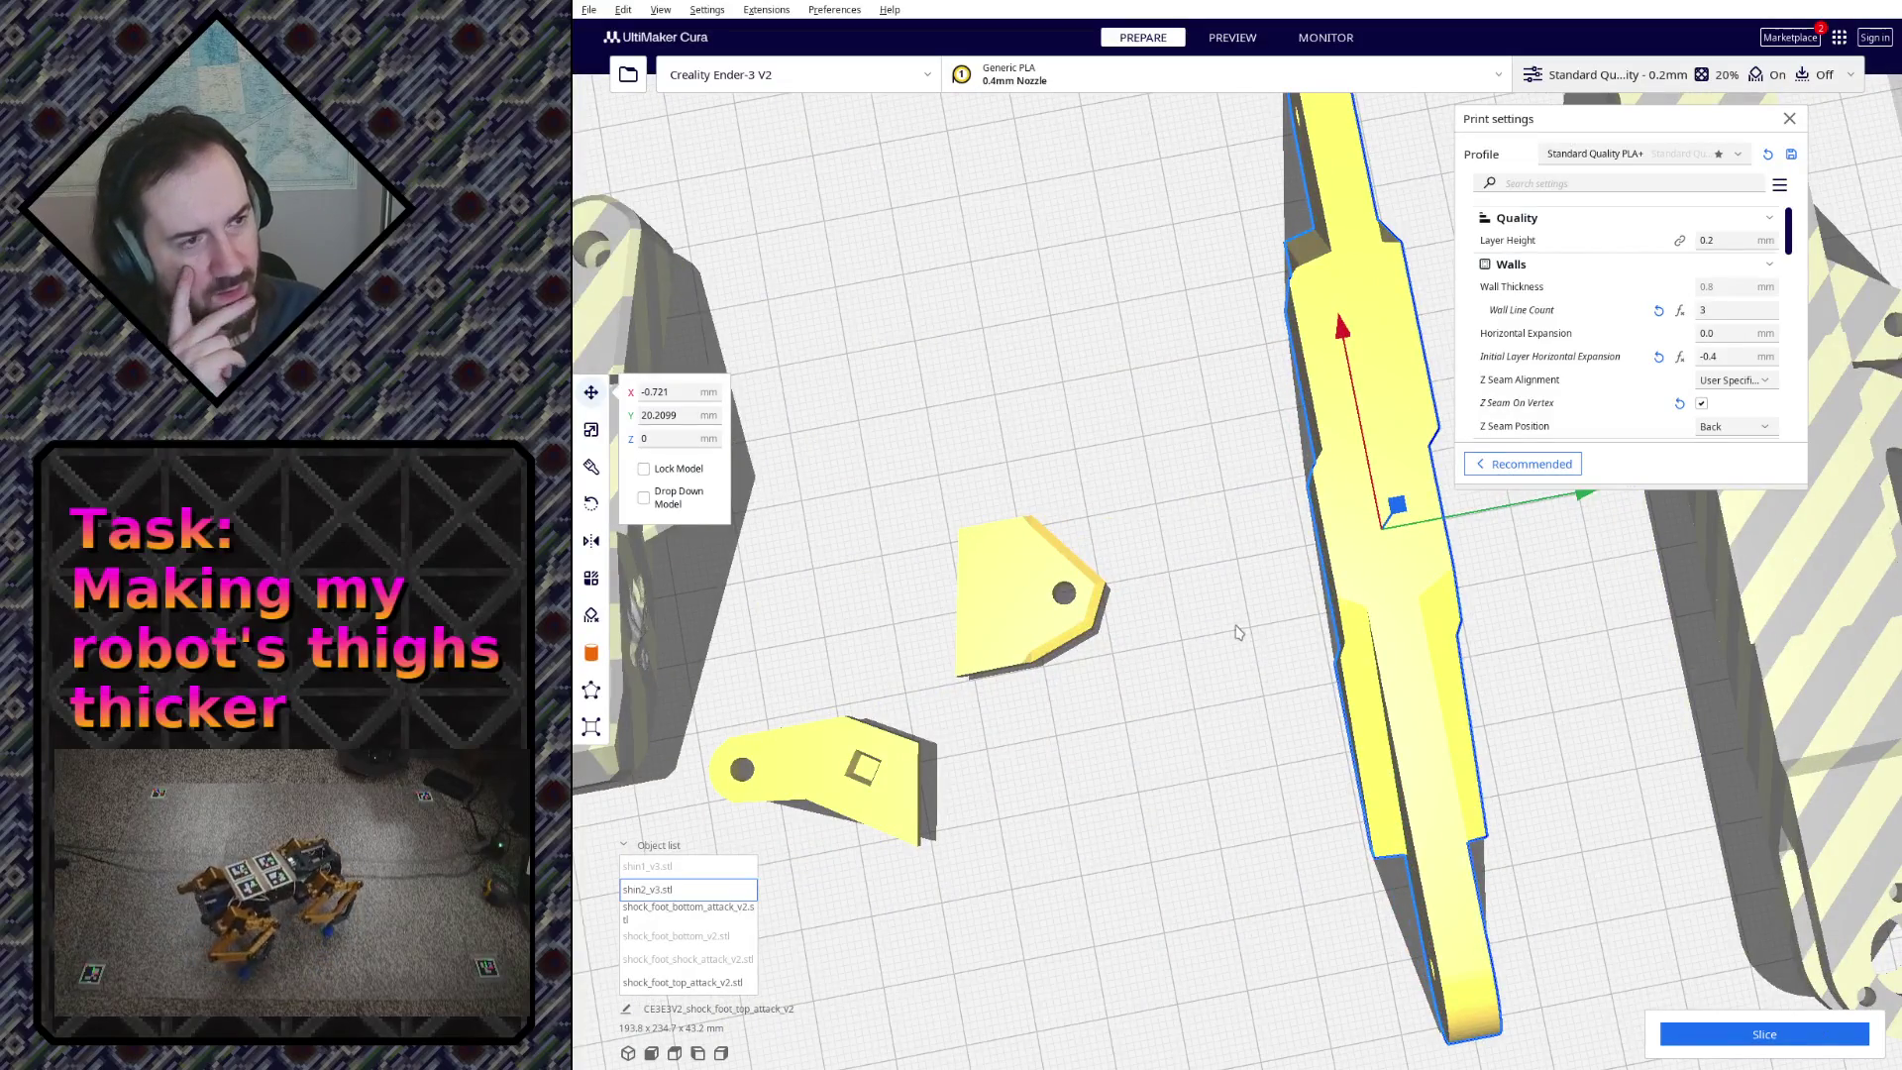
pyautogui.moveTo(1236, 632)
pyautogui.mouseDown(button='right')
pyautogui.moveTo(1121, 579)
pyautogui.moveTo(711, 542)
pyautogui.moveTo(1085, 605)
pyautogui.moveTo(827, 461)
pyautogui.mouseUp(button='right')
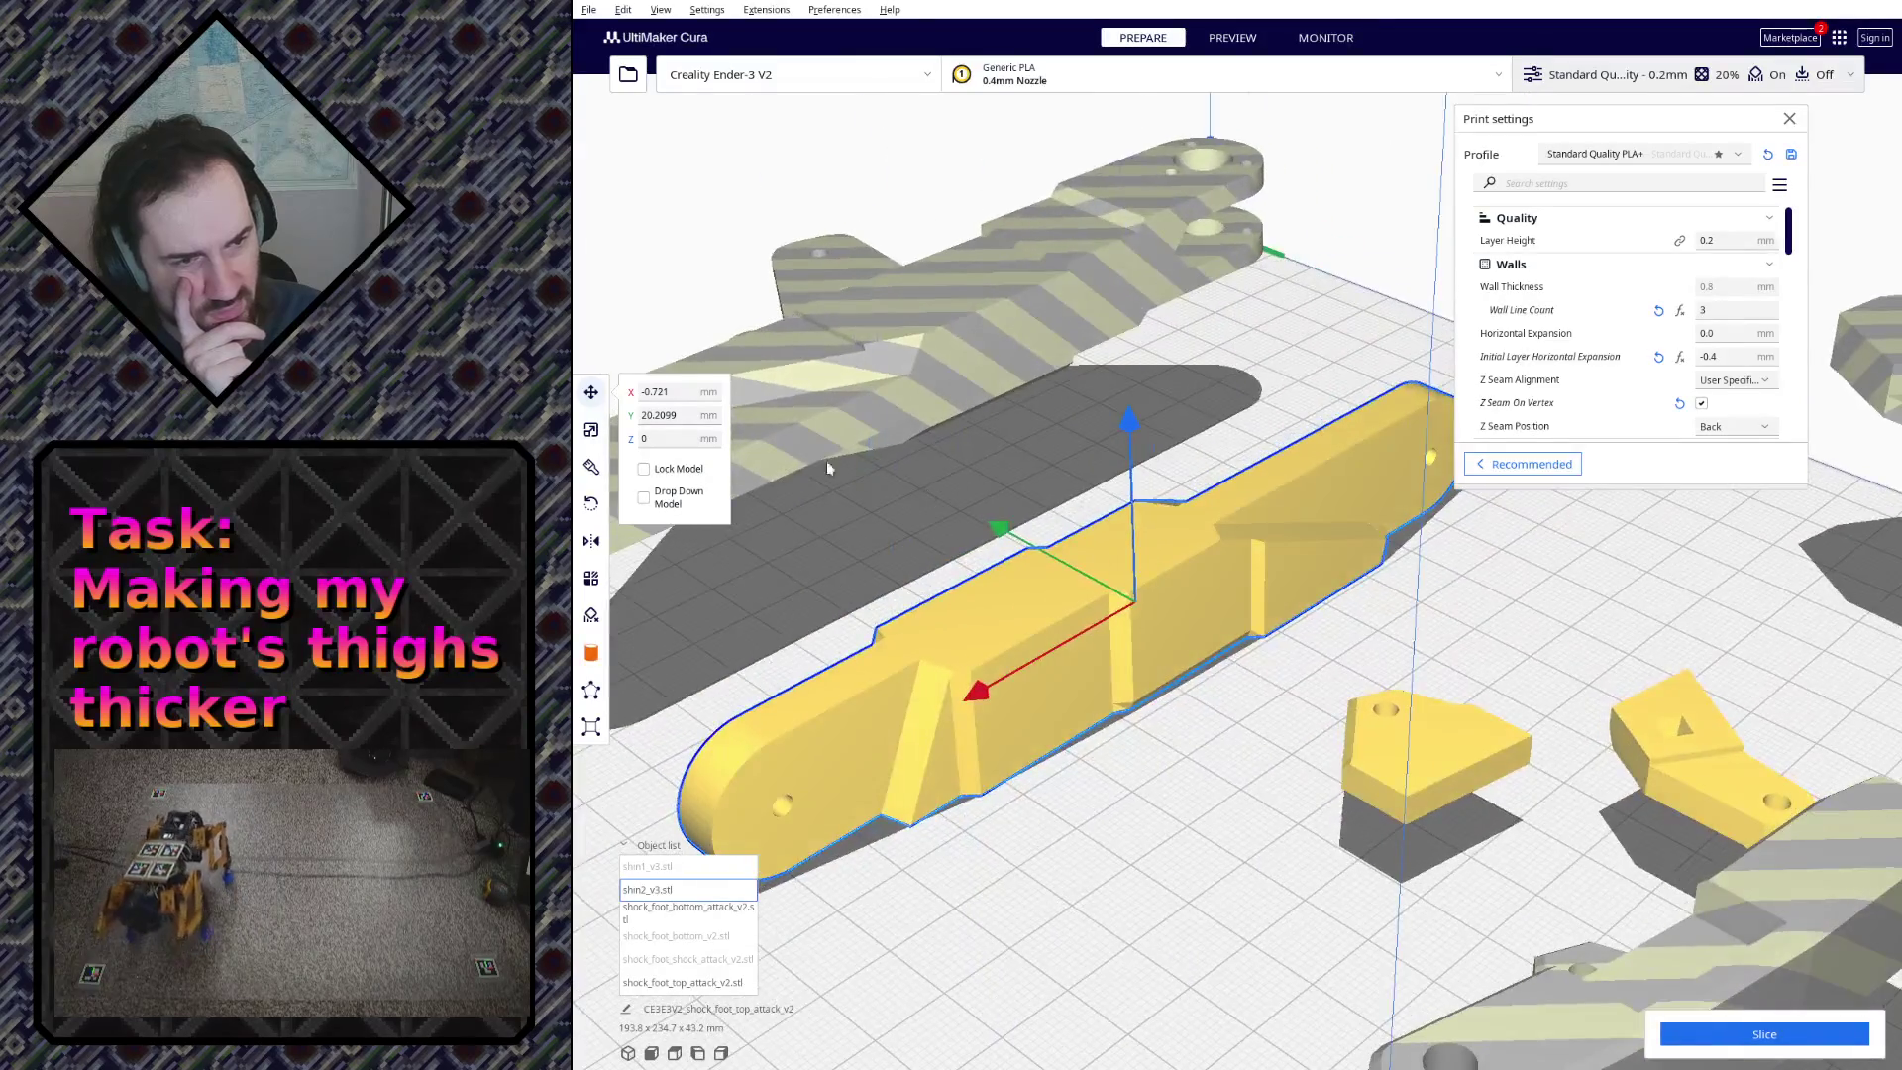
# Step: Rotate the shin2 bar flat lengthwise, checking from above and side-on, then select the Y-shaped shin
pyautogui.click(590, 504)
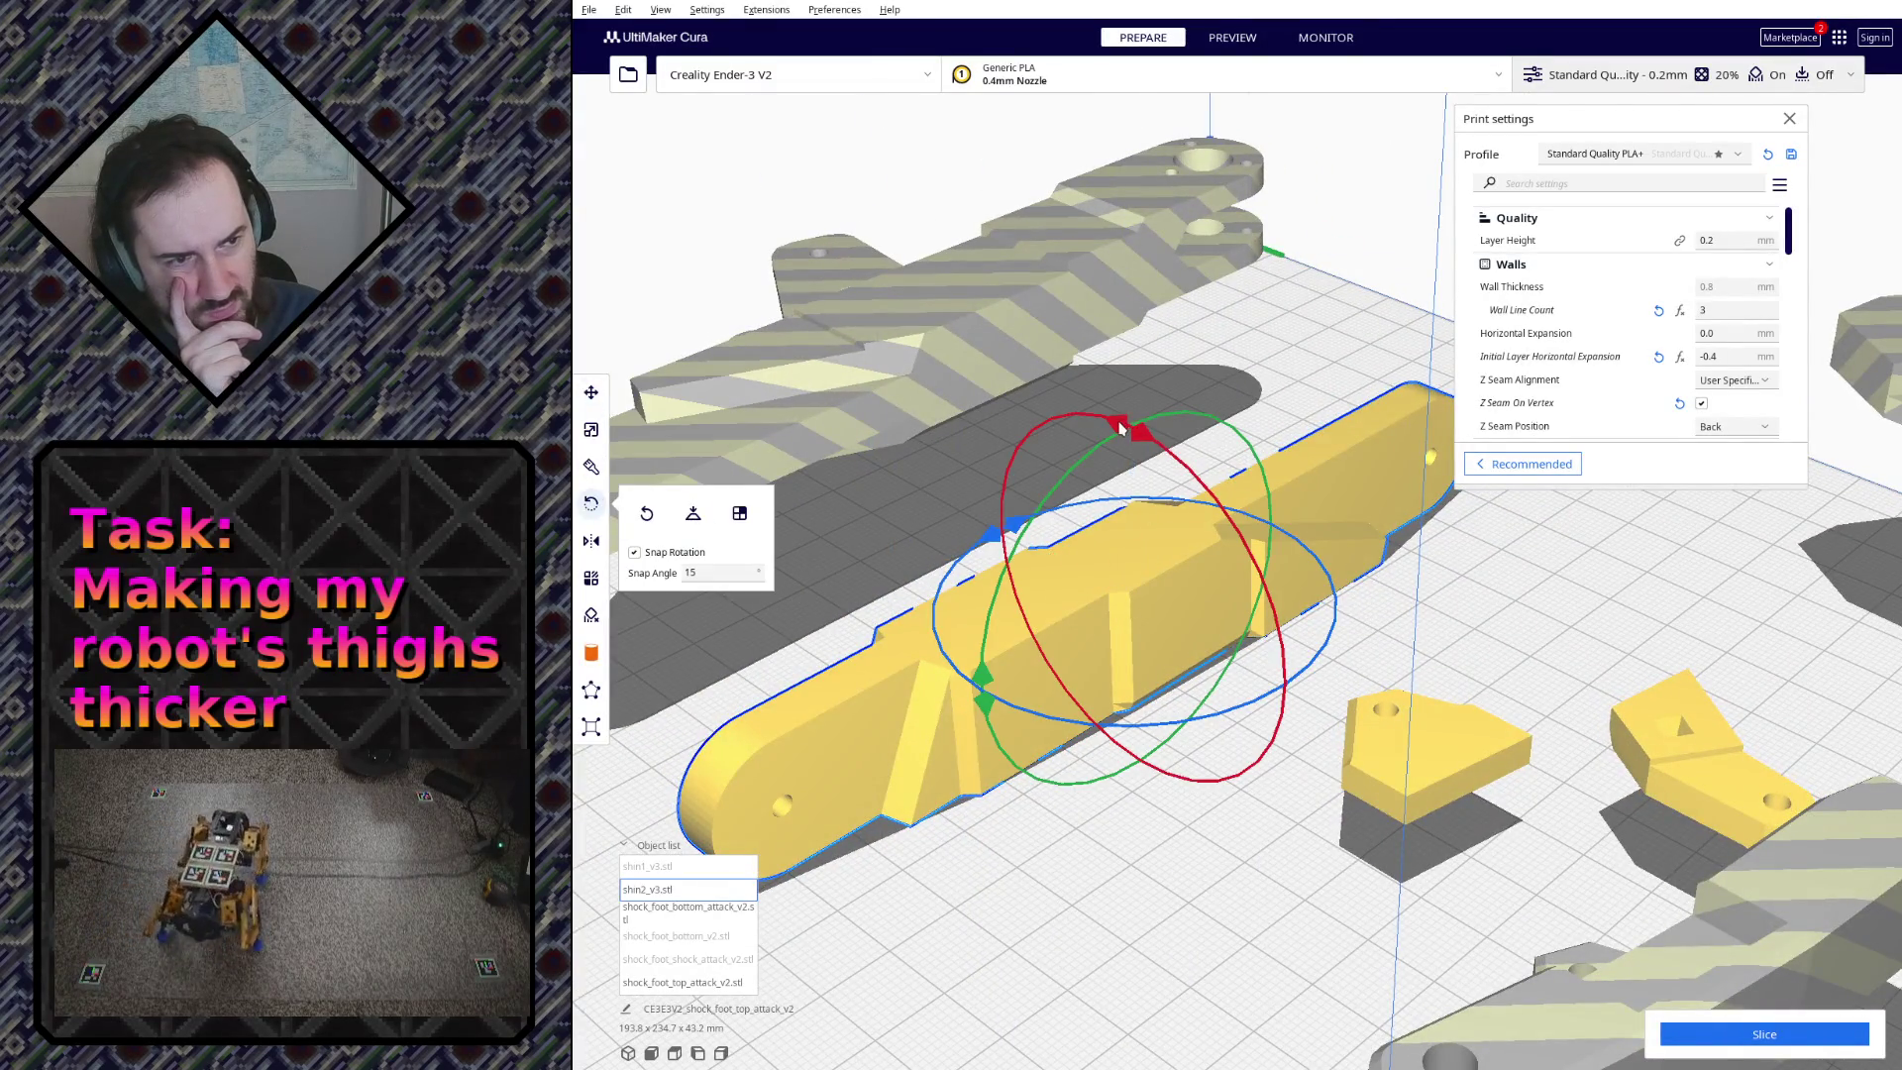
pyautogui.moveTo(1121, 427); pyautogui.dragTo(1328, 495, button='right')
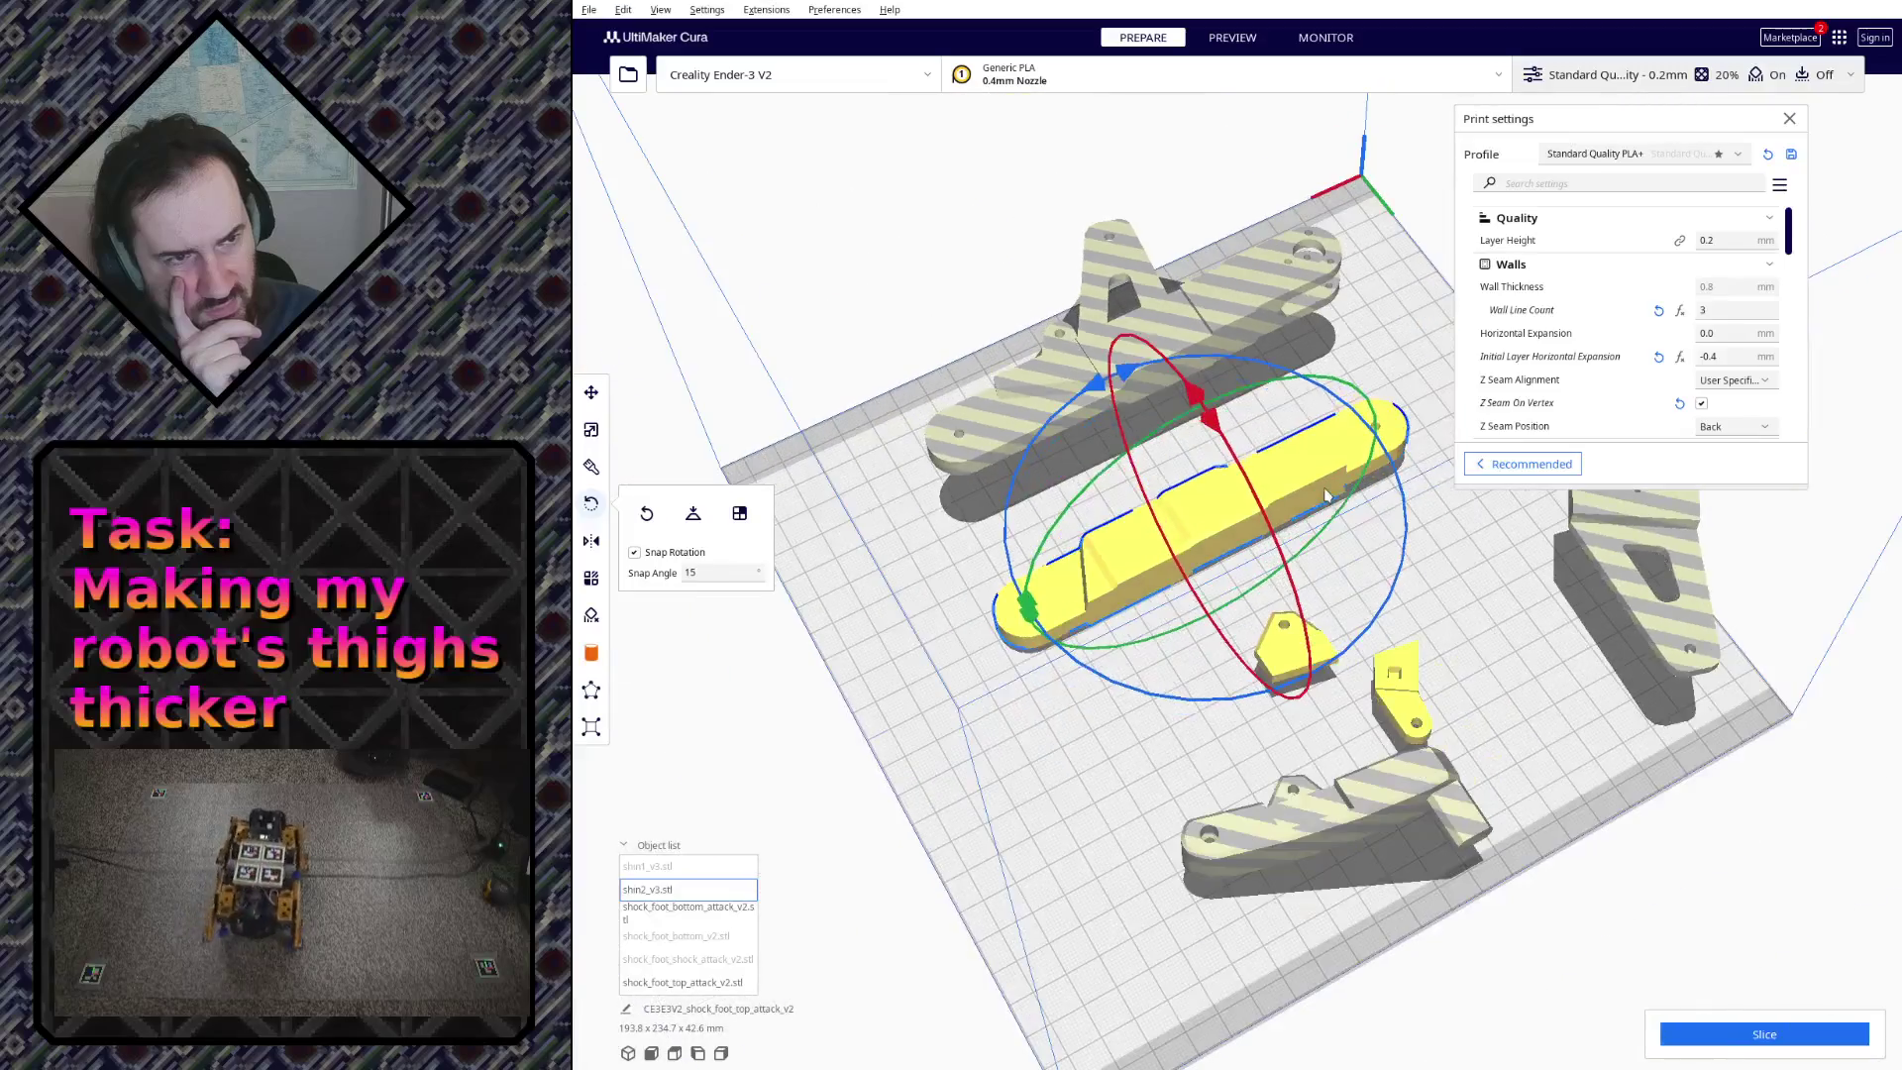
pyautogui.moveTo(1122, 603)
pyautogui.mouseDown(button='right')
pyautogui.moveTo(1357, 695)
pyautogui.moveTo(1357, 656)
pyautogui.mouseUp(button='right')
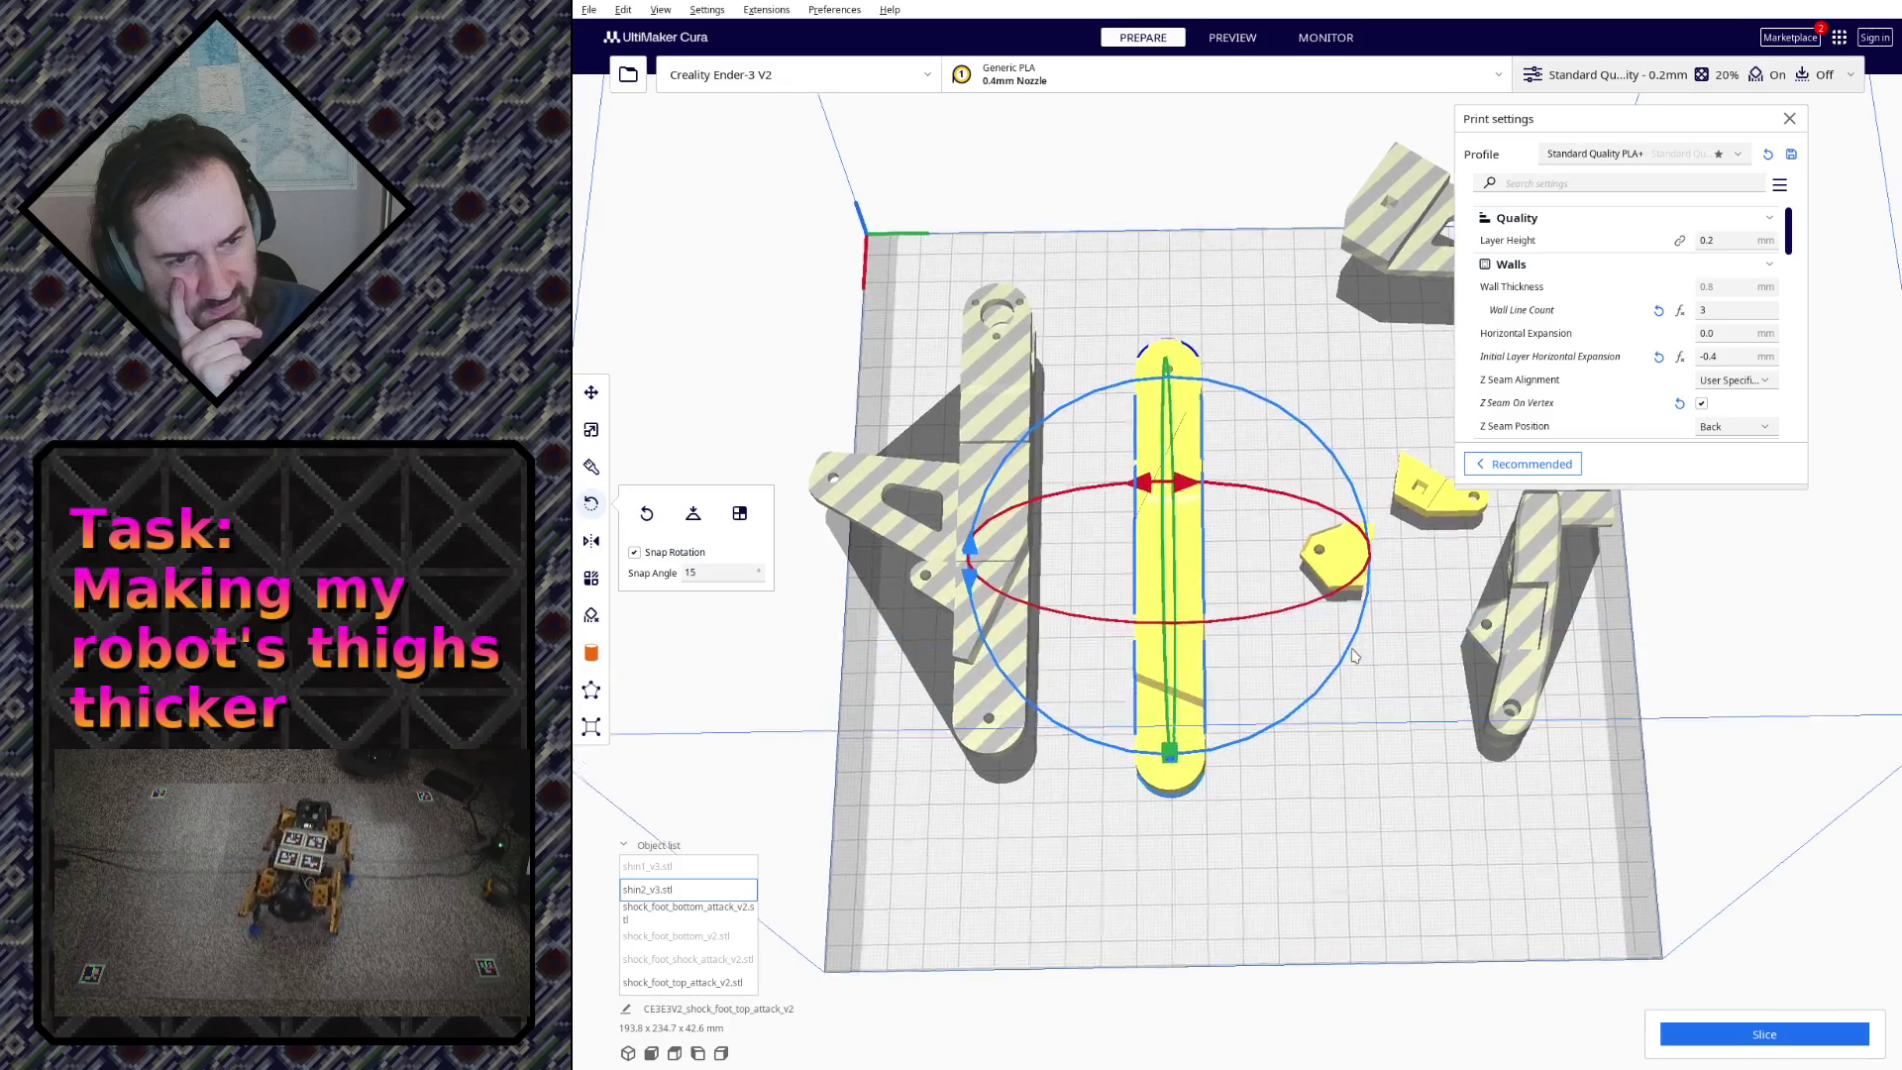
pyautogui.moveTo(1357, 655)
pyautogui.mouseDown(button='right')
pyautogui.moveTo(1707, 691)
pyautogui.moveTo(1477, 663)
pyautogui.moveTo(1605, 651)
pyautogui.mouseUp(button='right')
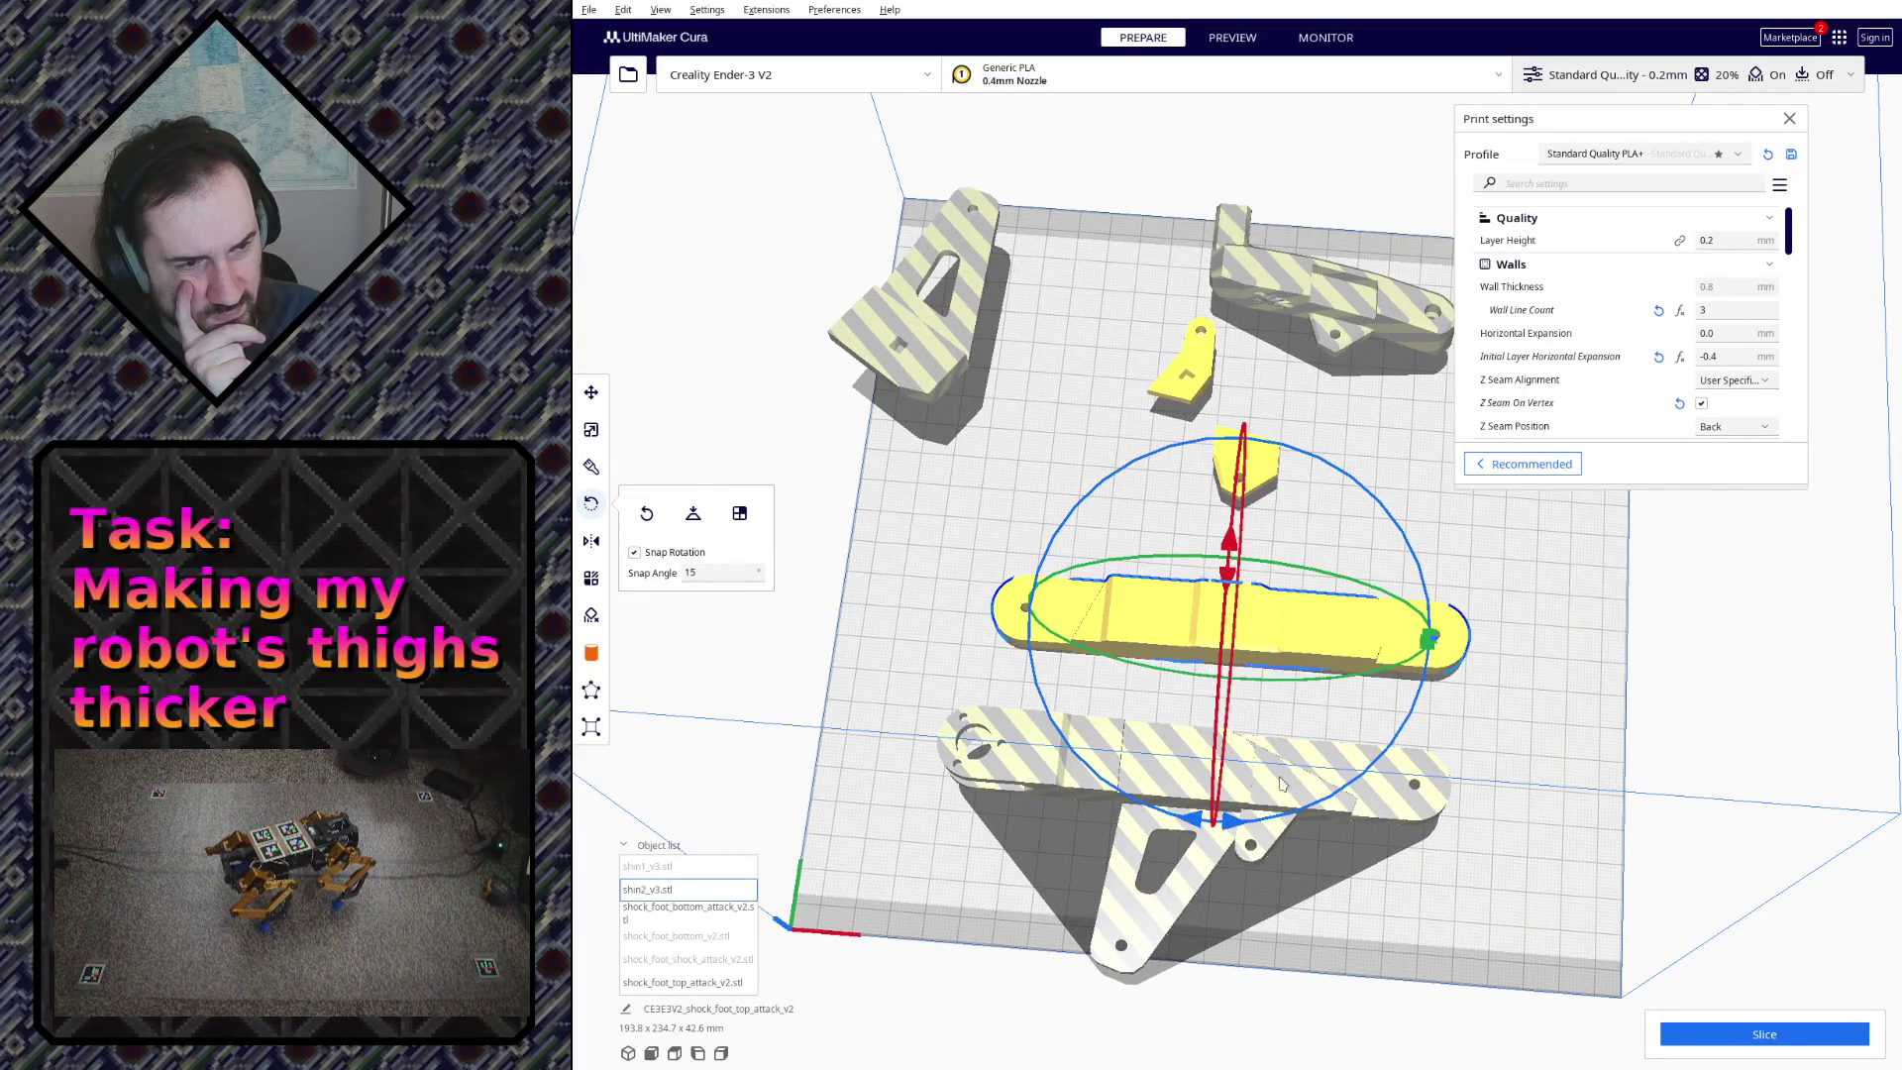
pyautogui.moveTo(1514, 661)
pyautogui.mouseDown(button='right')
pyautogui.moveTo(1524, 695)
pyautogui.moveTo(1534, 642)
pyautogui.moveTo(1471, 540)
pyautogui.mouseUp(button='right')
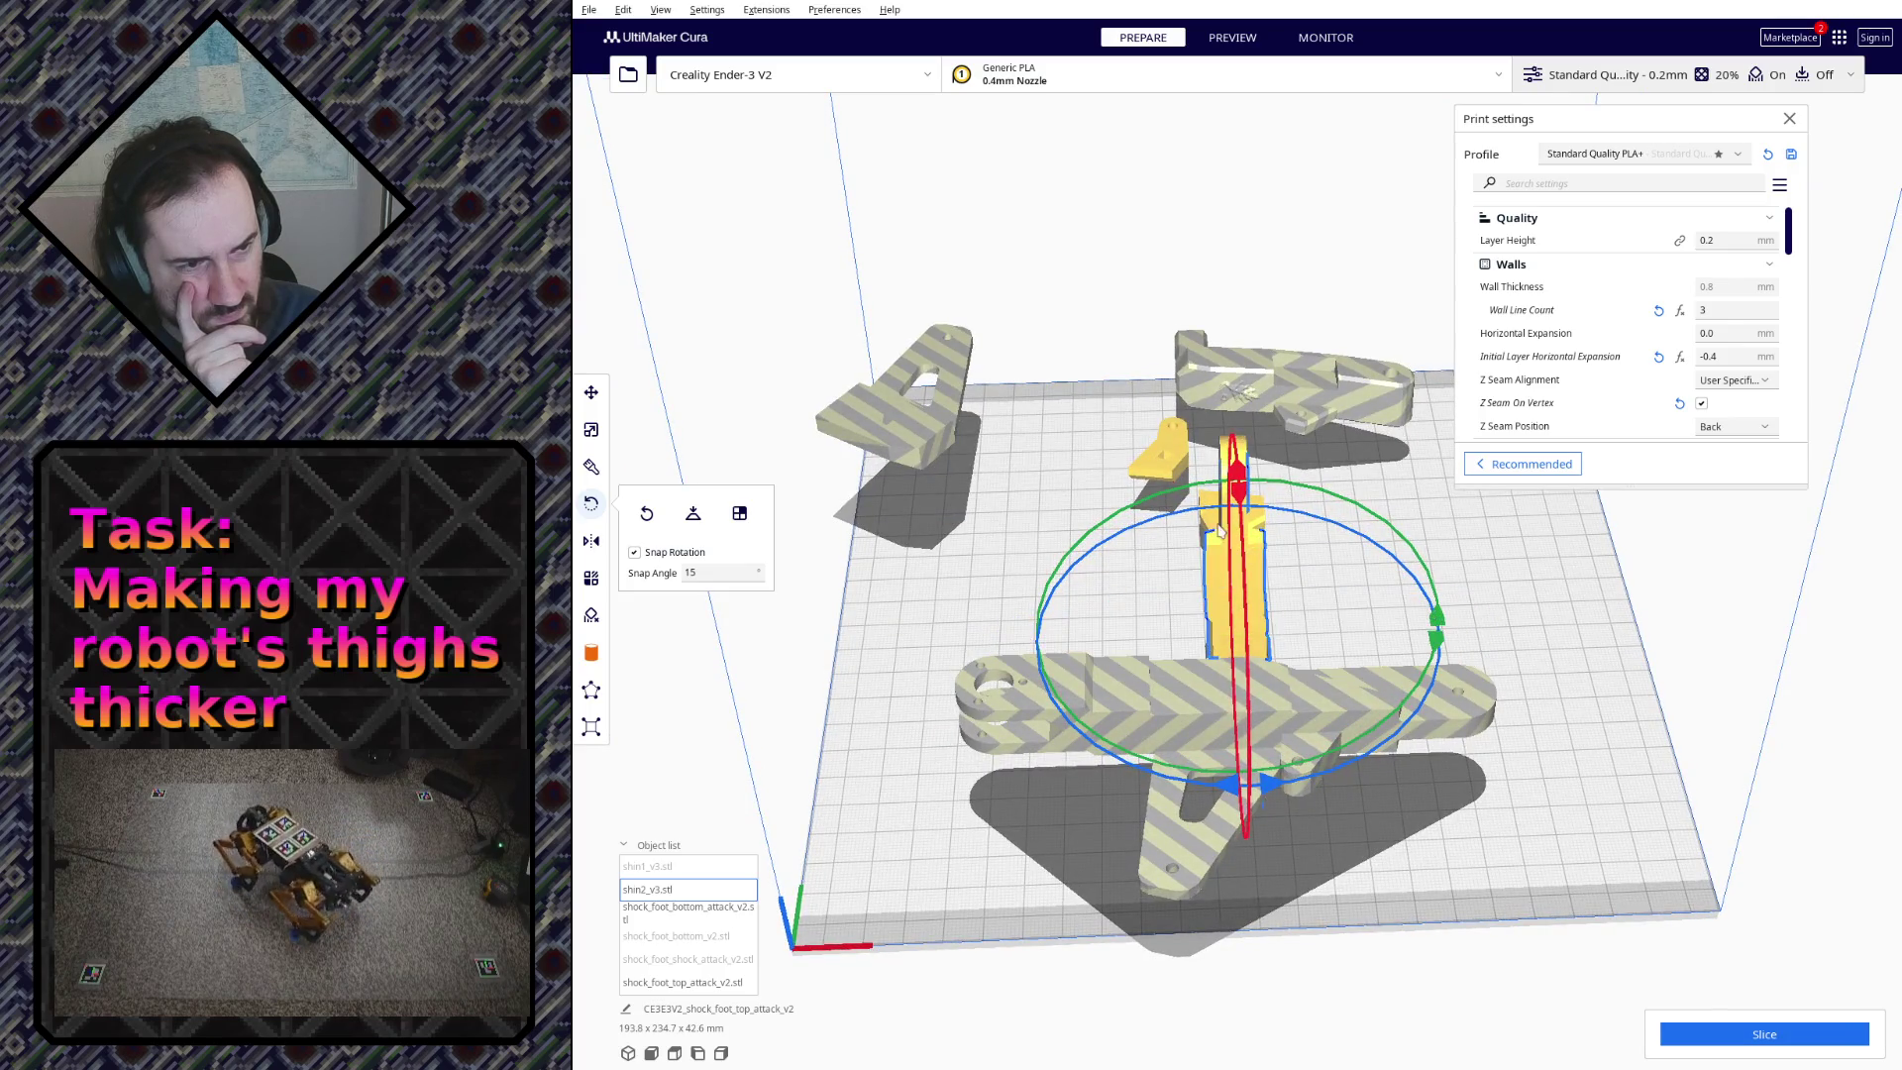
pyautogui.moveTo(1431, 620)
pyautogui.mouseDown(button='right')
pyautogui.moveTo(1308, 565)
pyautogui.moveTo(1147, 401)
pyautogui.mouseUp(button='right')
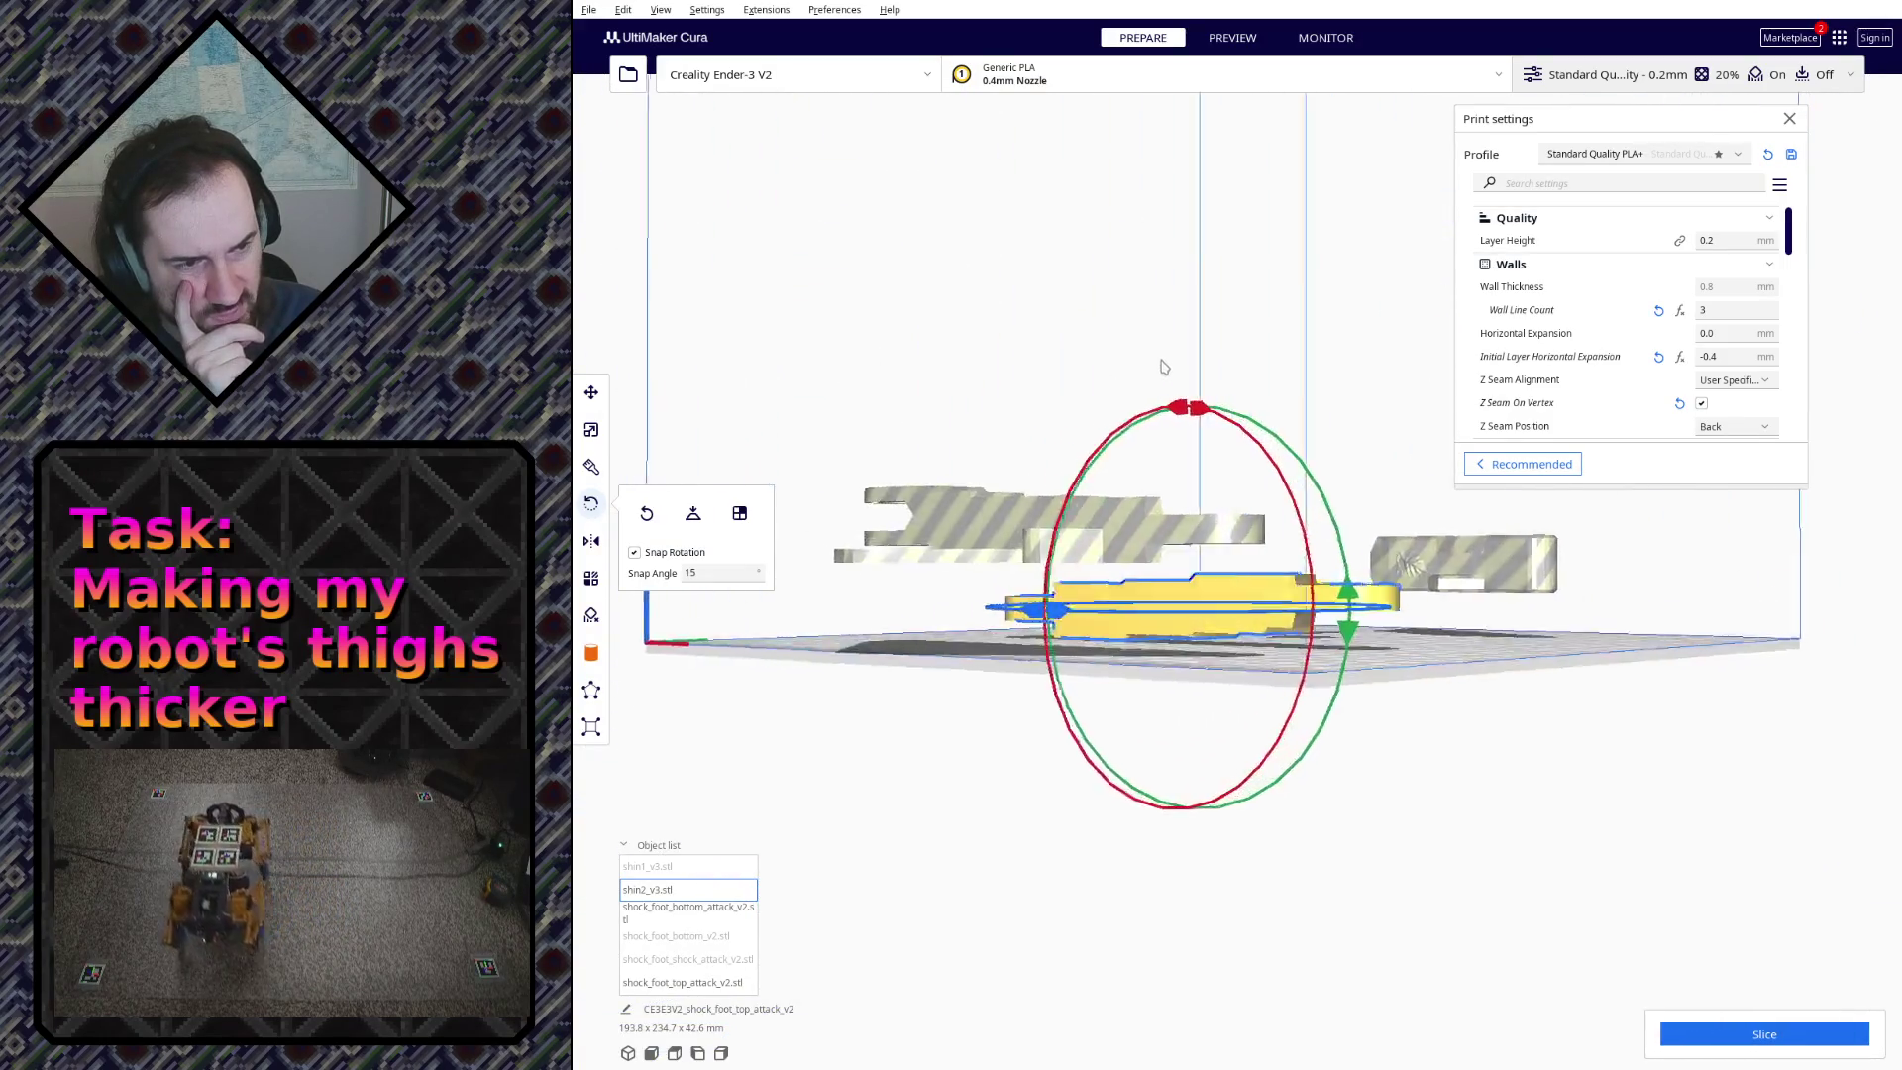
pyautogui.moveTo(1146, 401)
pyautogui.mouseDown(button='right')
pyautogui.moveTo(1290, 308)
pyautogui.moveTo(969, 554)
pyautogui.moveTo(600, 375)
pyautogui.moveTo(959, 513)
pyautogui.mouseUp(button='right')
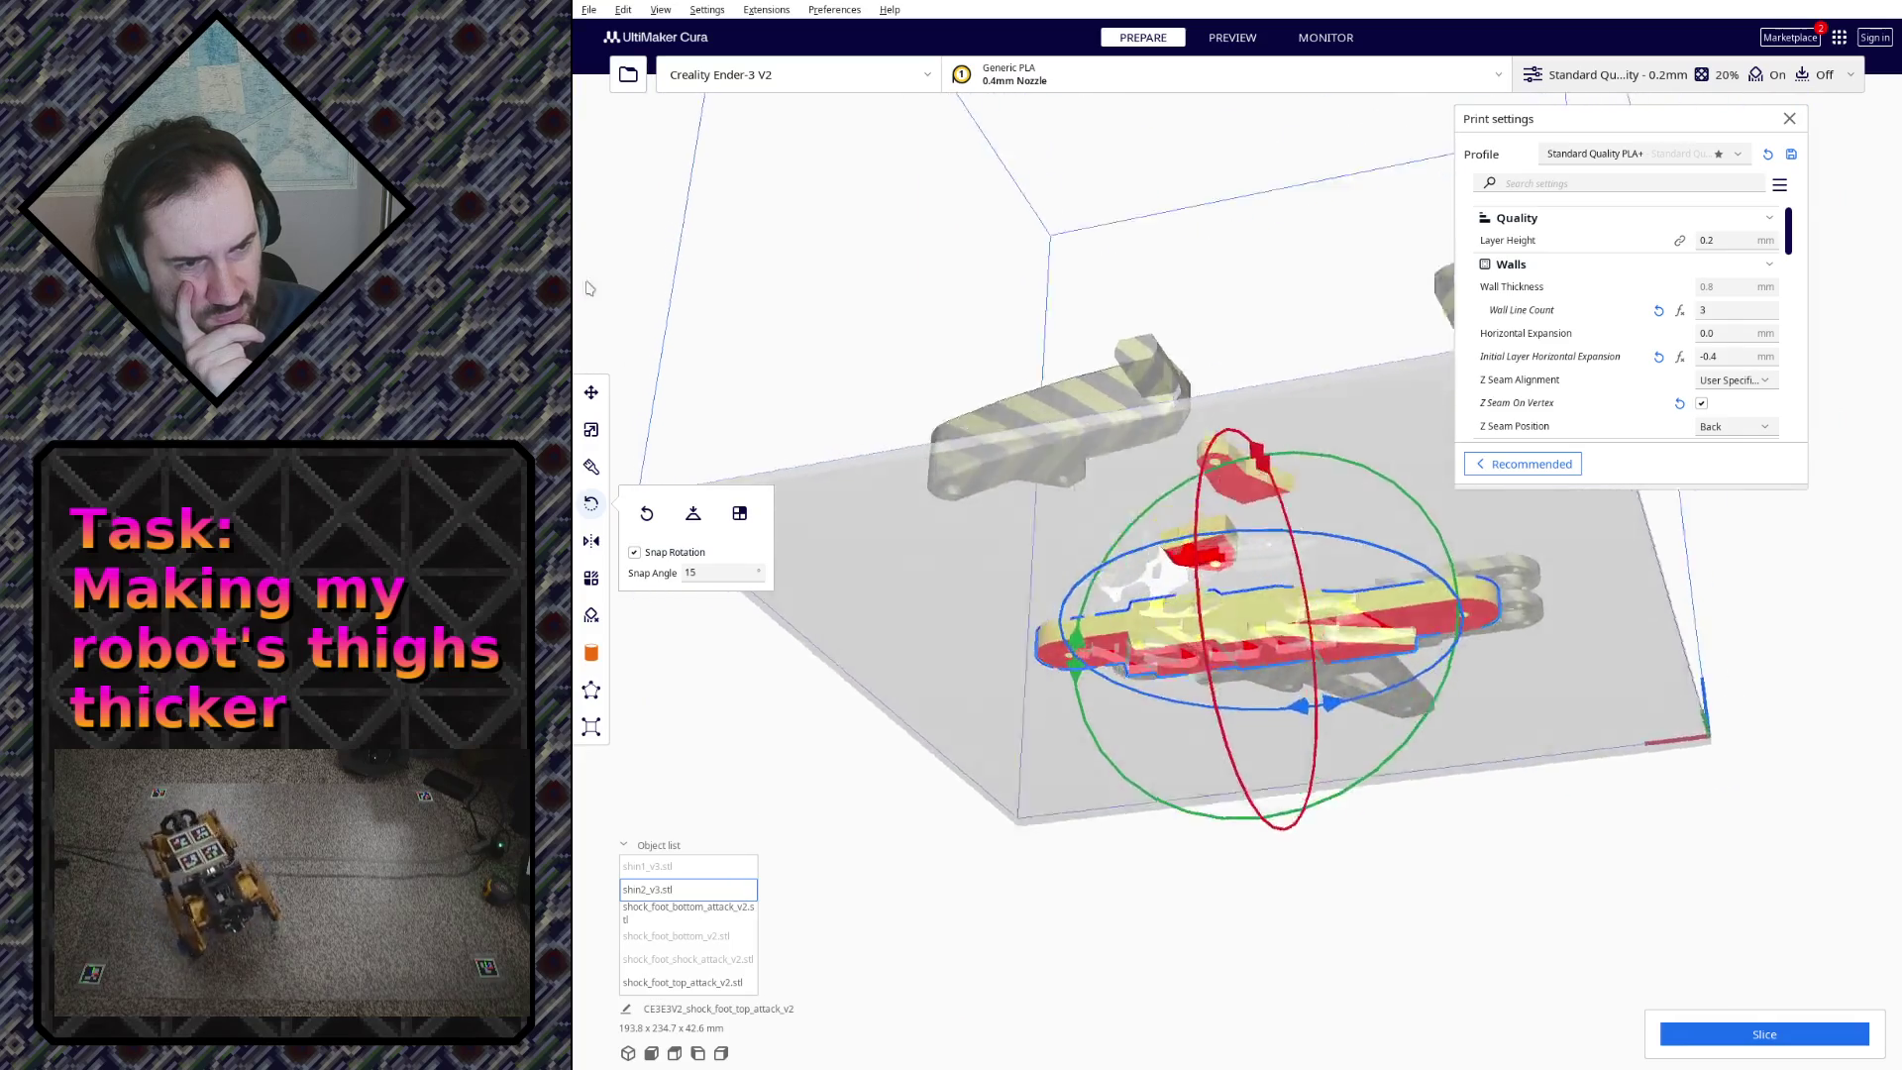
pyautogui.click(953, 506)
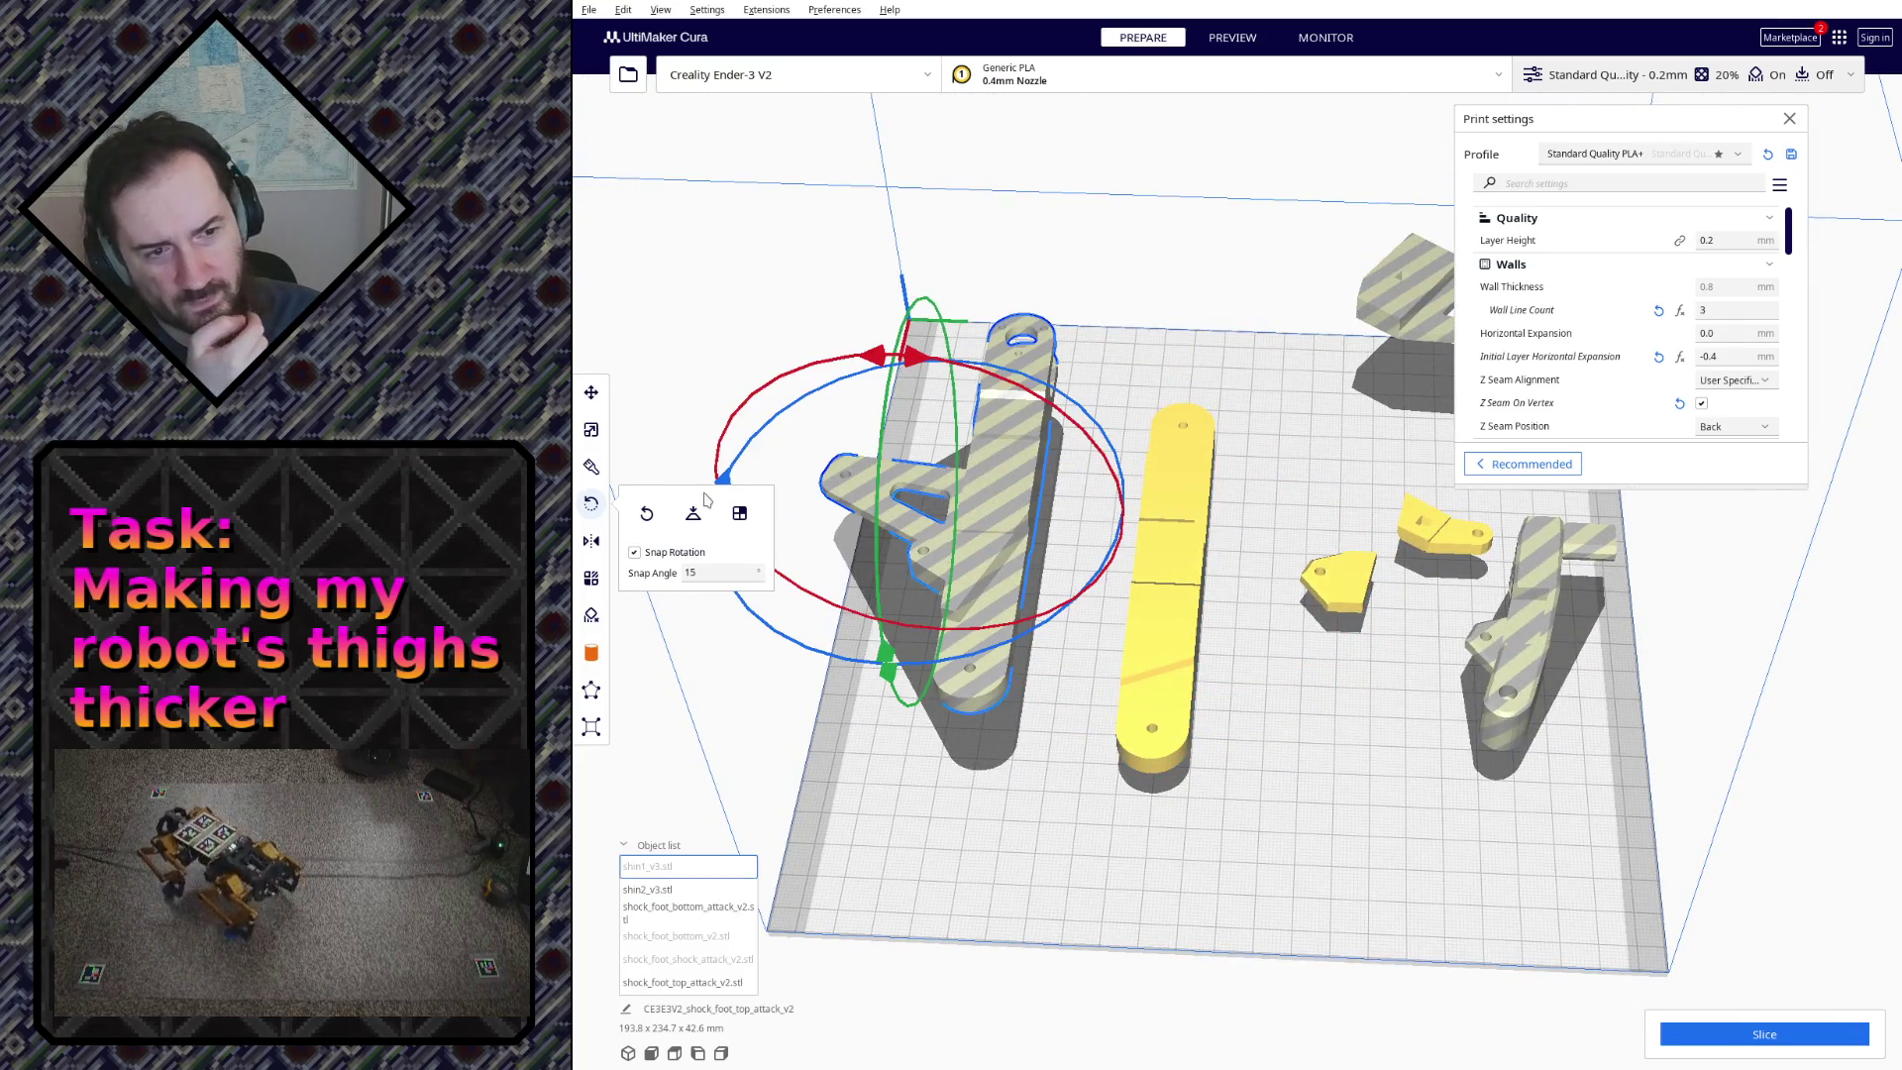
# Step: Drop the Y-shaped shin part to the plate by setting its Z height to 0
pyautogui.click(590, 394)
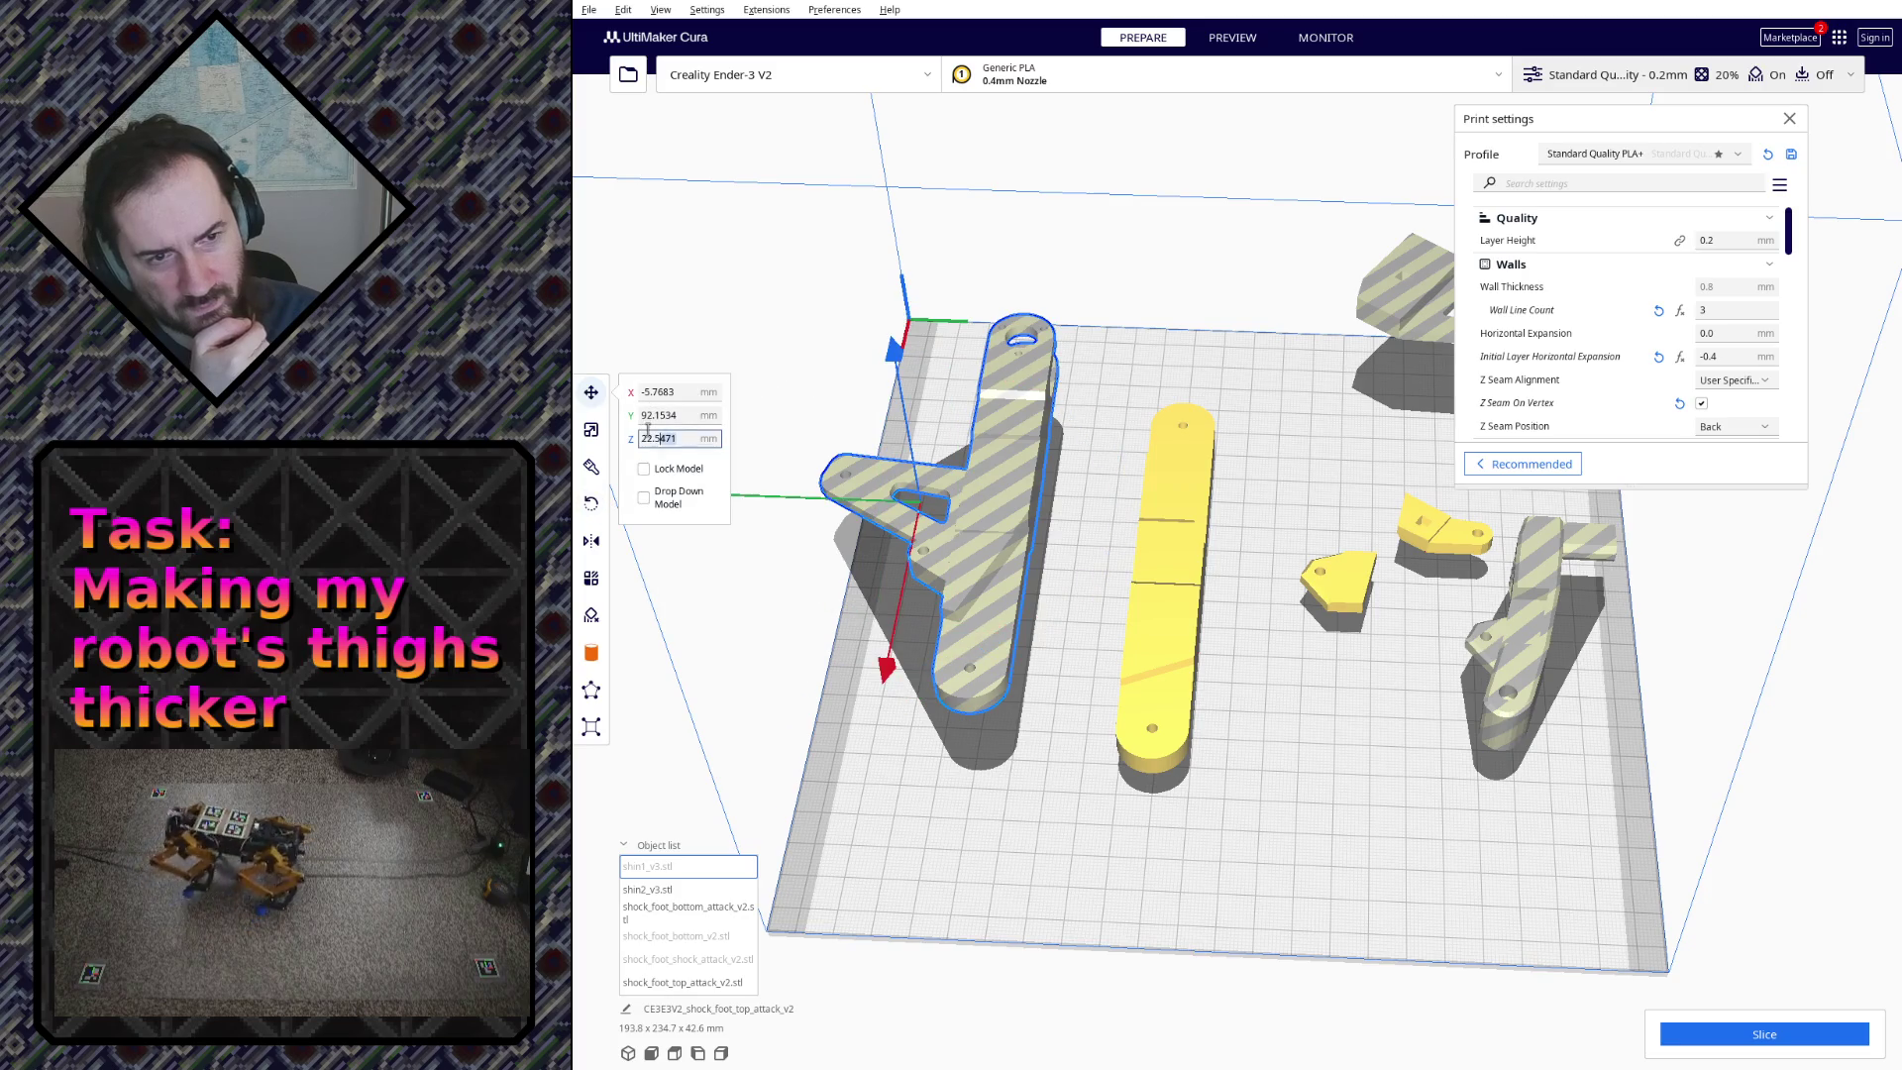
pyautogui.click(1175, 579)
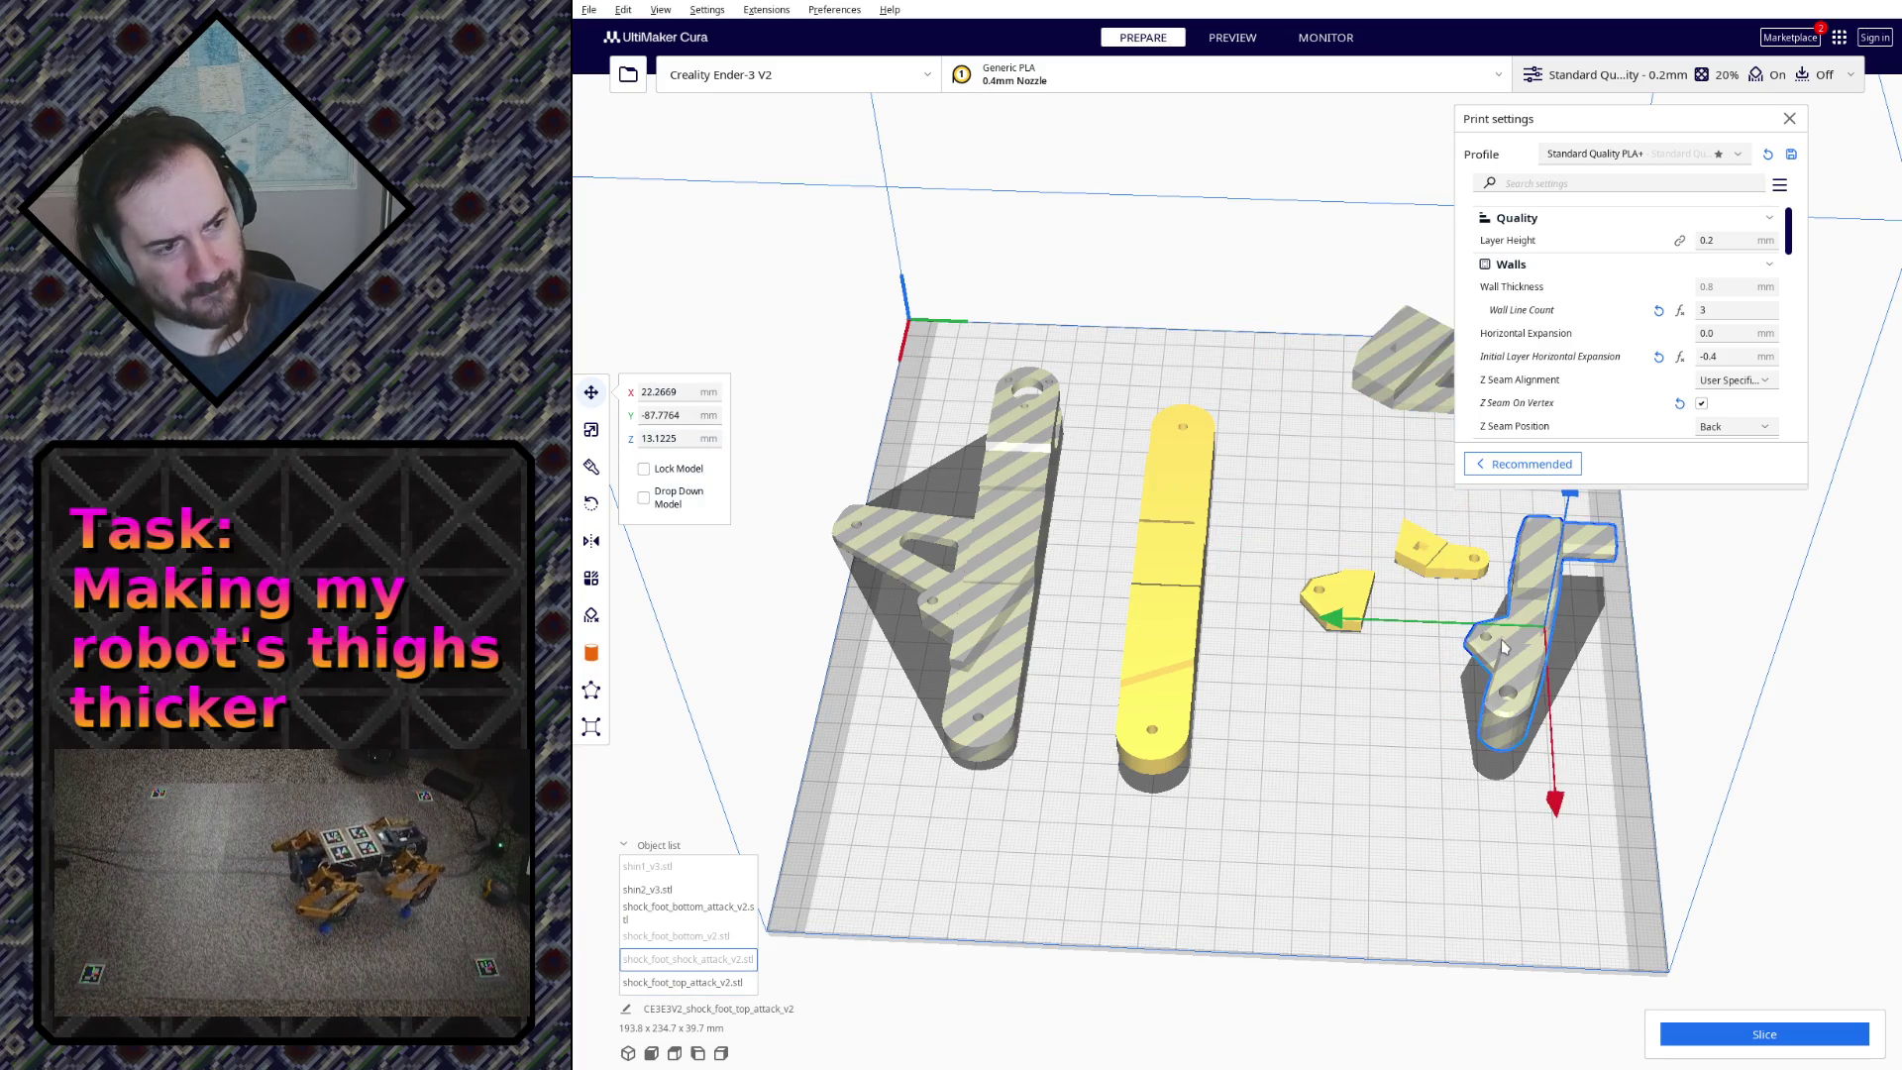
pyautogui.write('0')
pyautogui.press('Return')
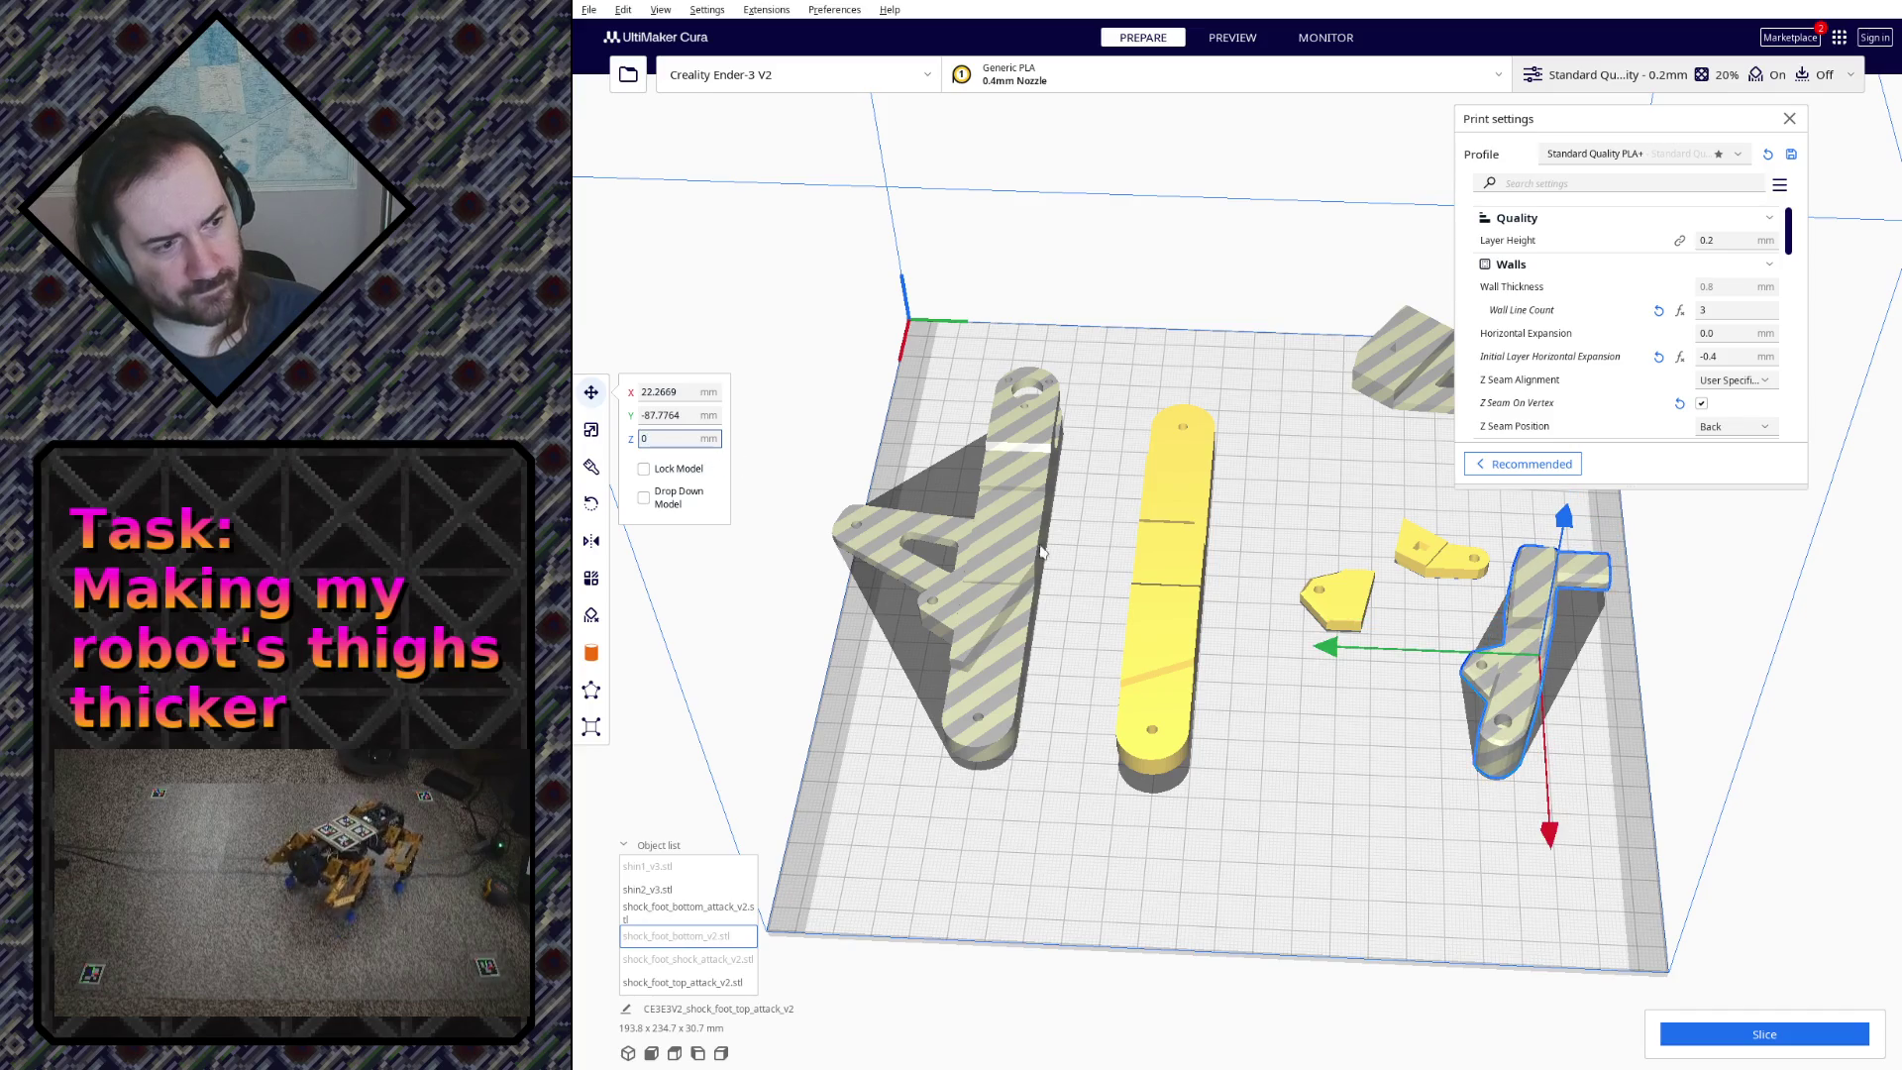
pyautogui.moveTo(1110, 343)
pyautogui.mouseDown(button='right')
pyautogui.moveTo(1185, 388)
pyautogui.moveTo(1051, 507)
pyautogui.mouseUp(button='right')
# Step: Move the triangular part right and the long bar and foot parts left into a tighter layout
pyautogui.click(1051, 507)
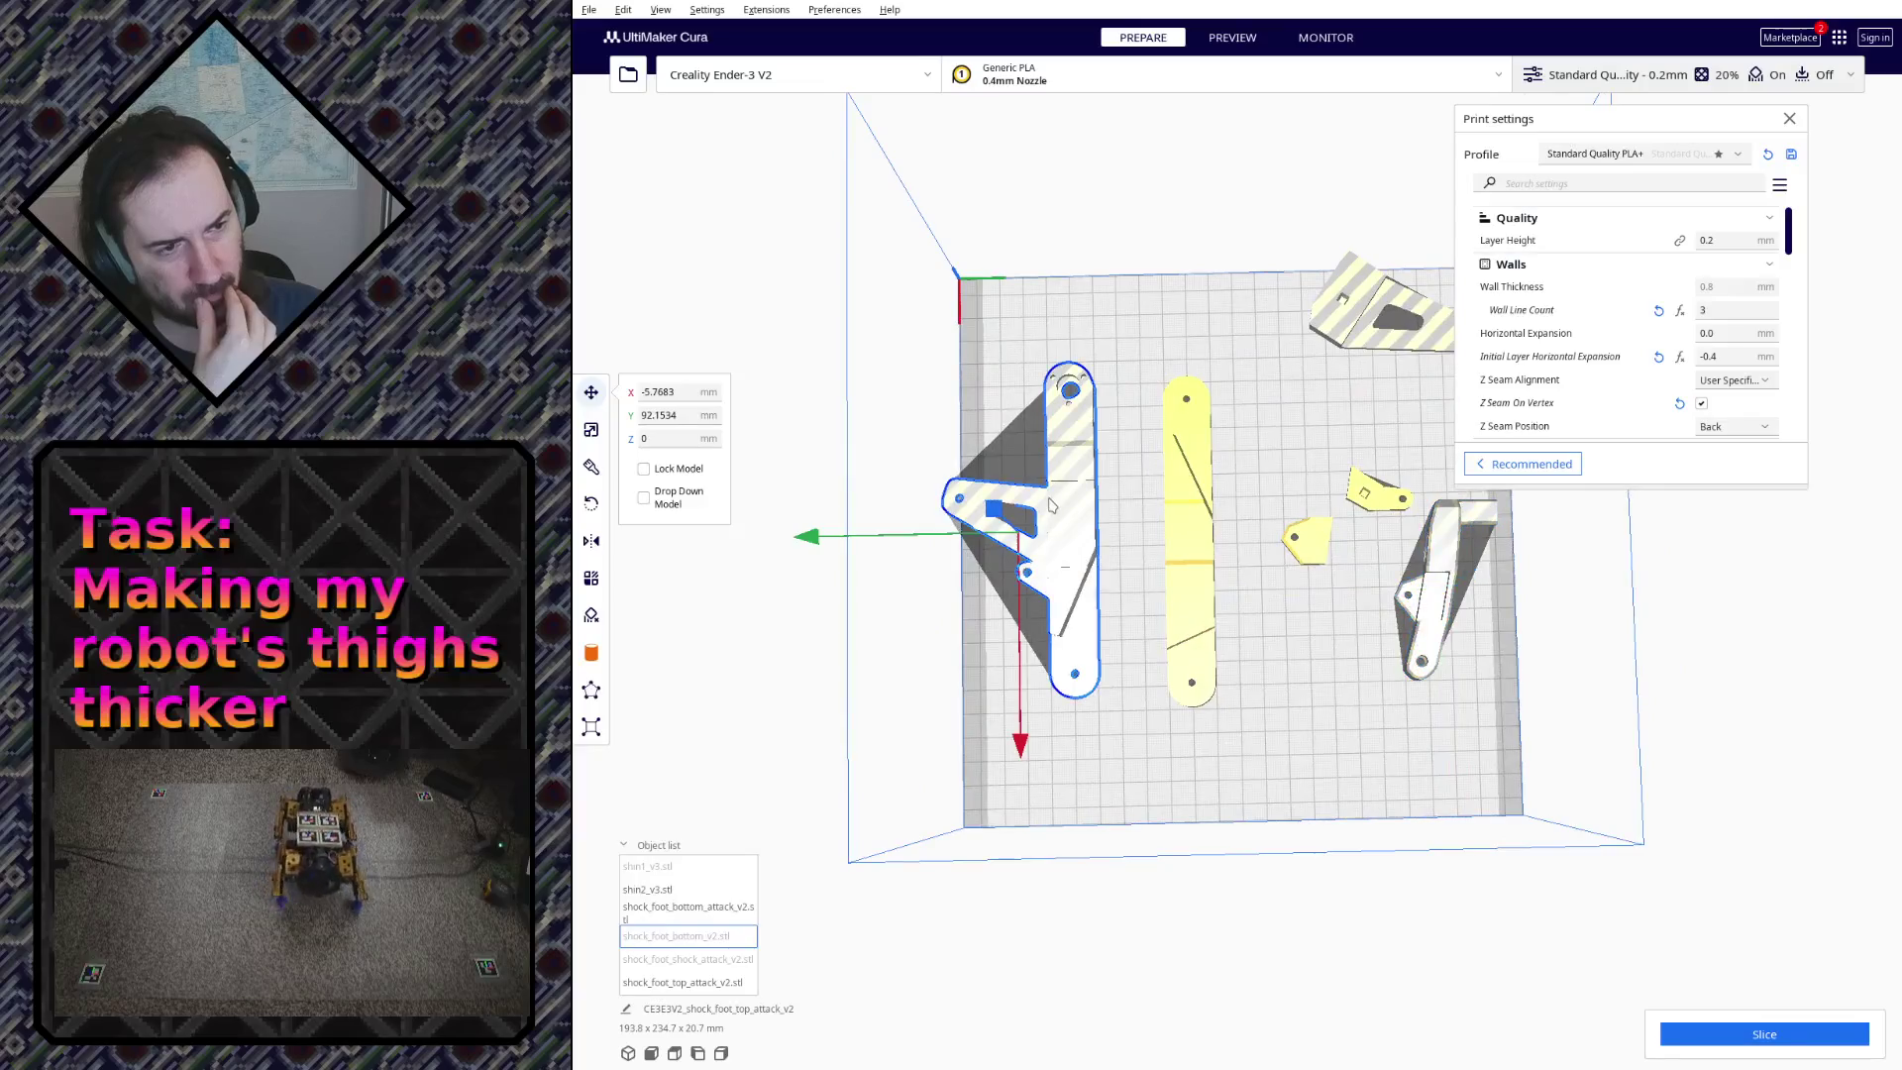
pyautogui.moveTo(1084, 546); pyautogui.dragTo(1360, 565)
pyautogui.click(1190, 595)
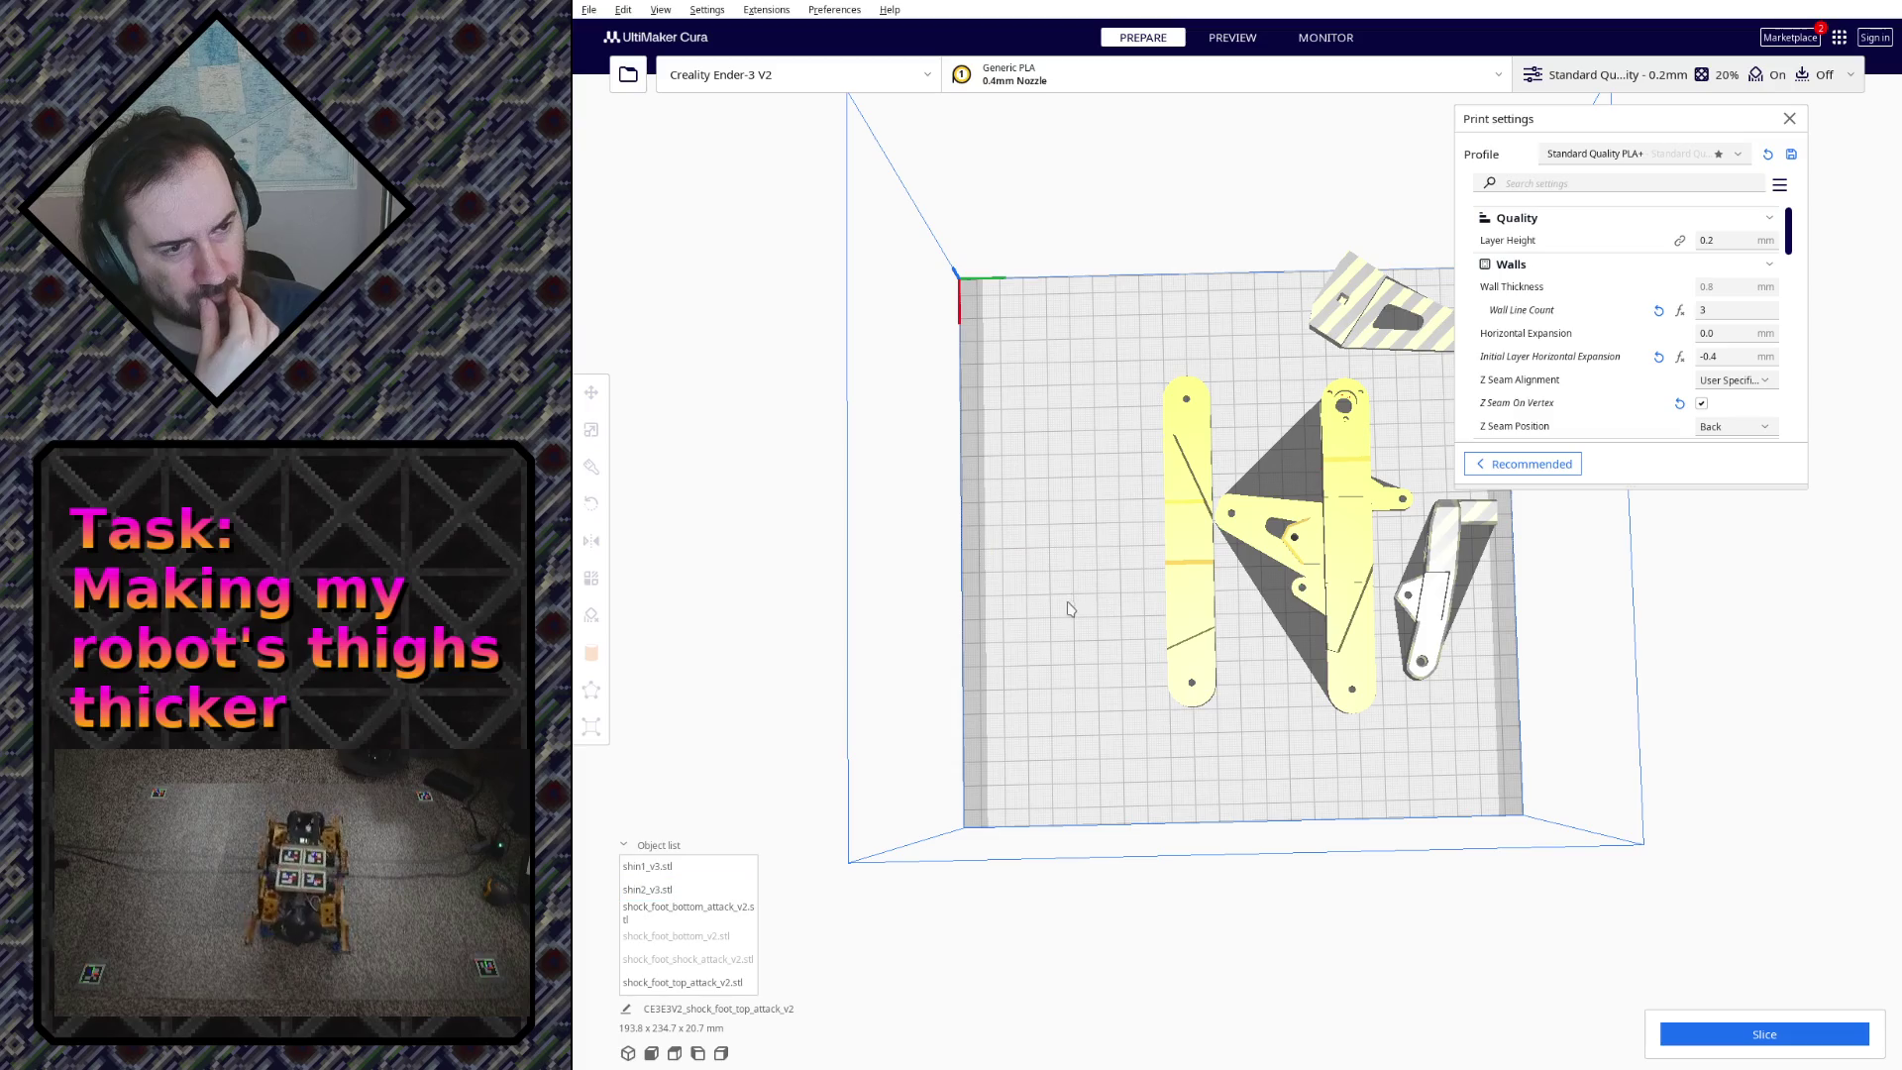
pyautogui.moveTo(1171, 633); pyautogui.dragTo(1078, 639)
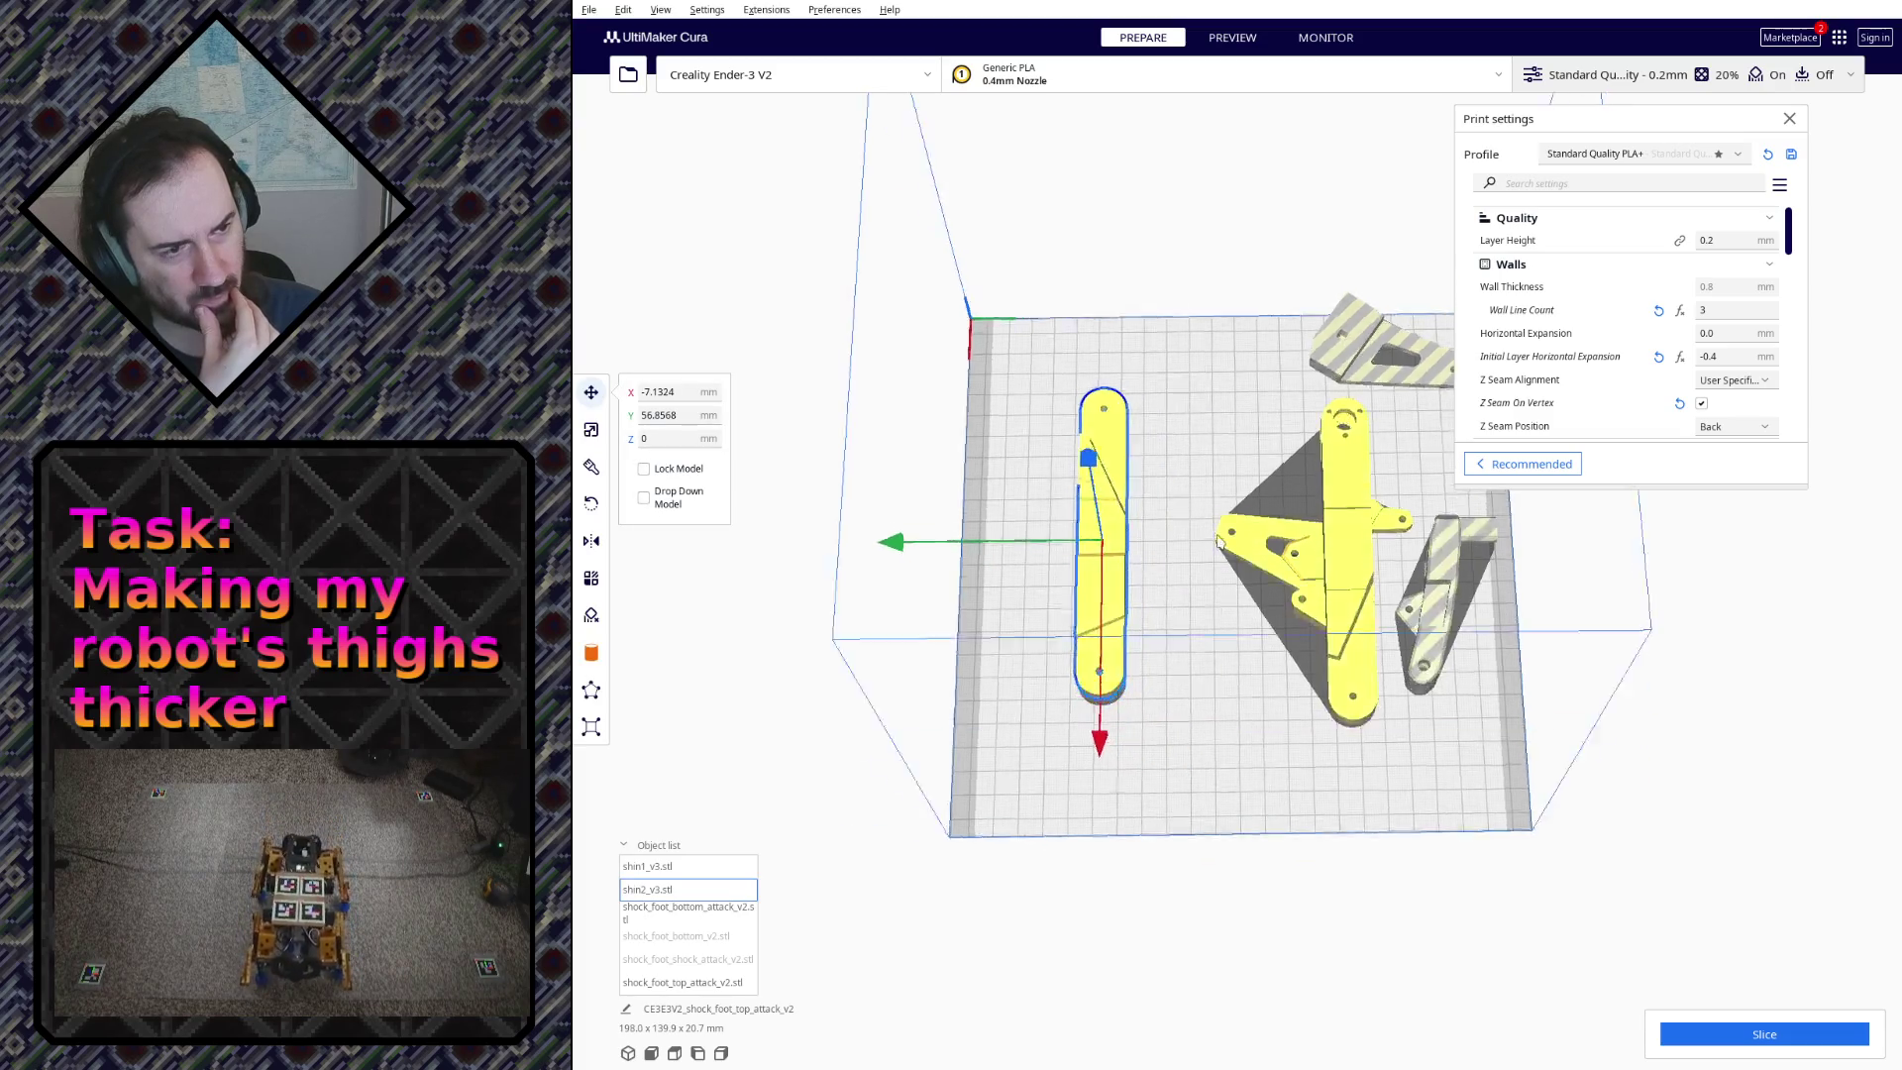
pyautogui.moveTo(1077, 639); pyautogui.dragTo(1293, 591, button='right')
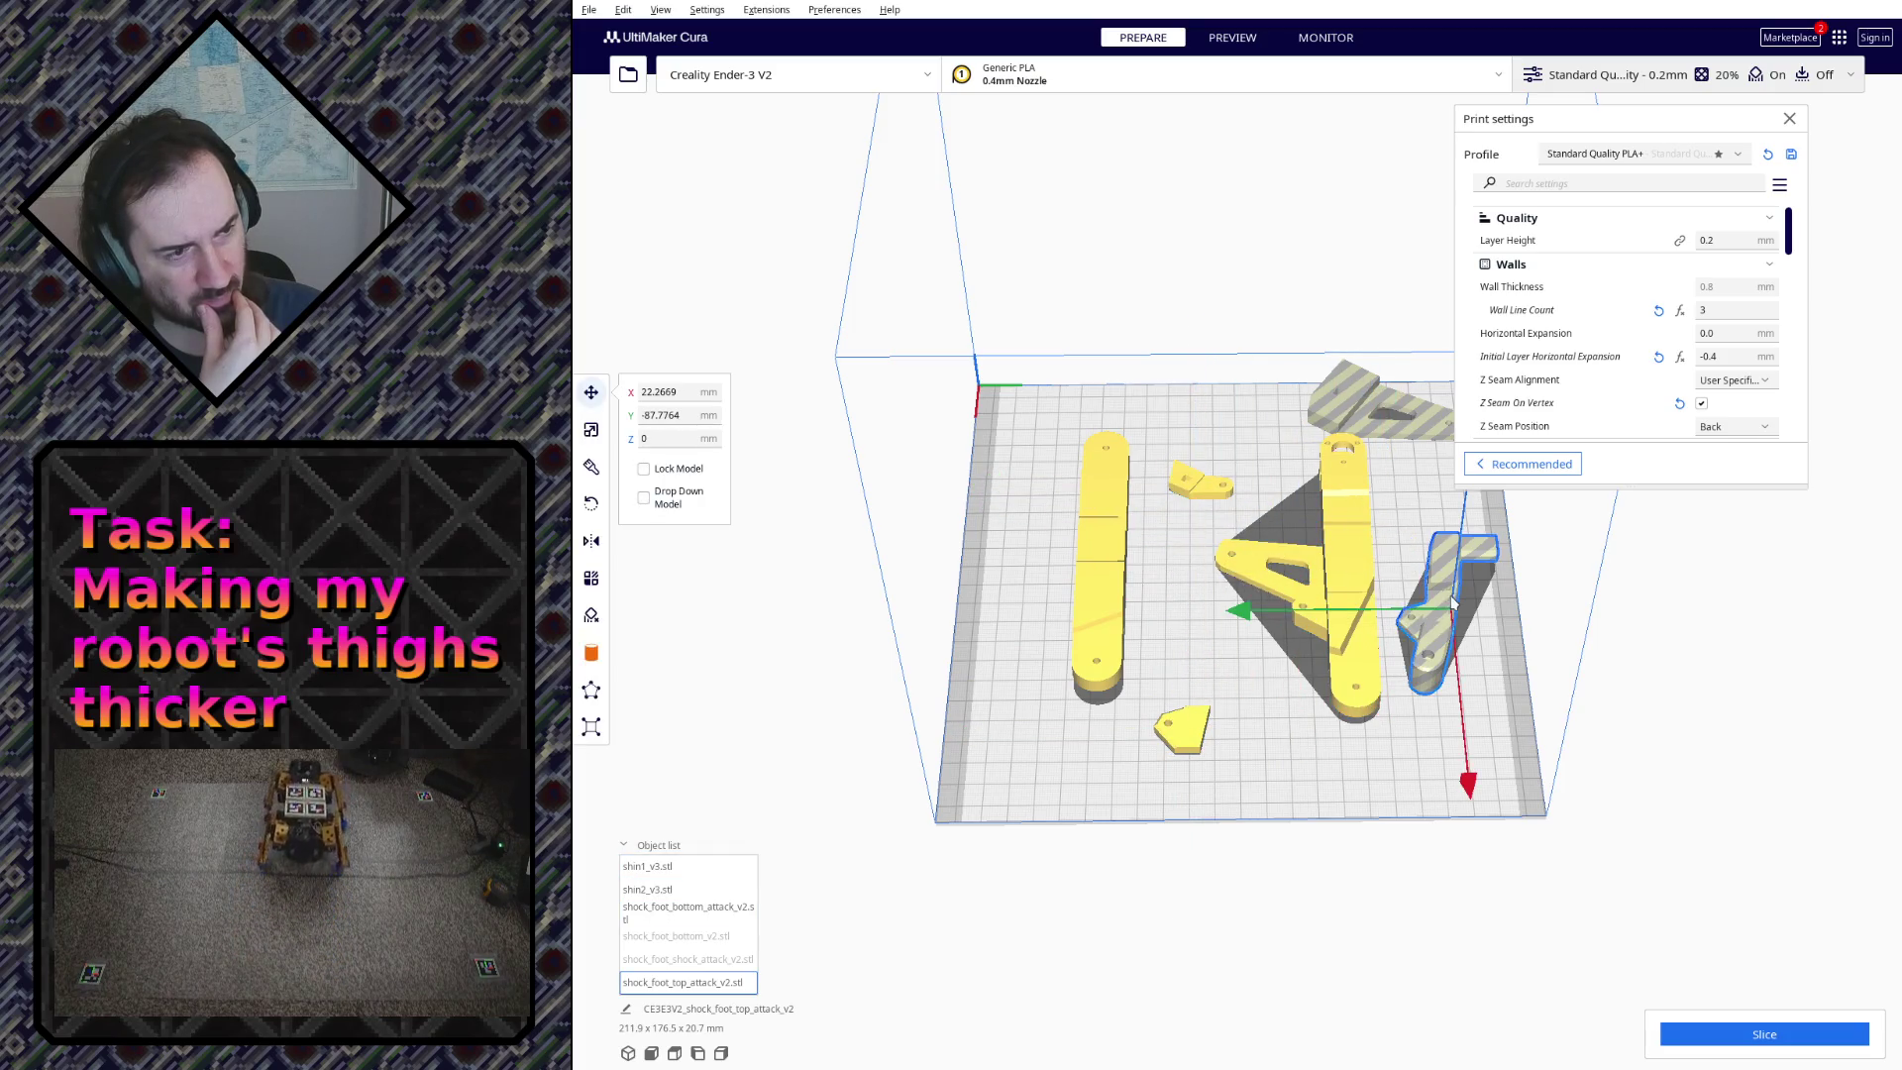
pyautogui.moveTo(1314, 725)
pyautogui.mouseDown()
pyautogui.moveTo(1233, 746)
pyautogui.moveTo(1354, 580)
pyautogui.moveTo(1416, 577)
pyautogui.mouseUp()
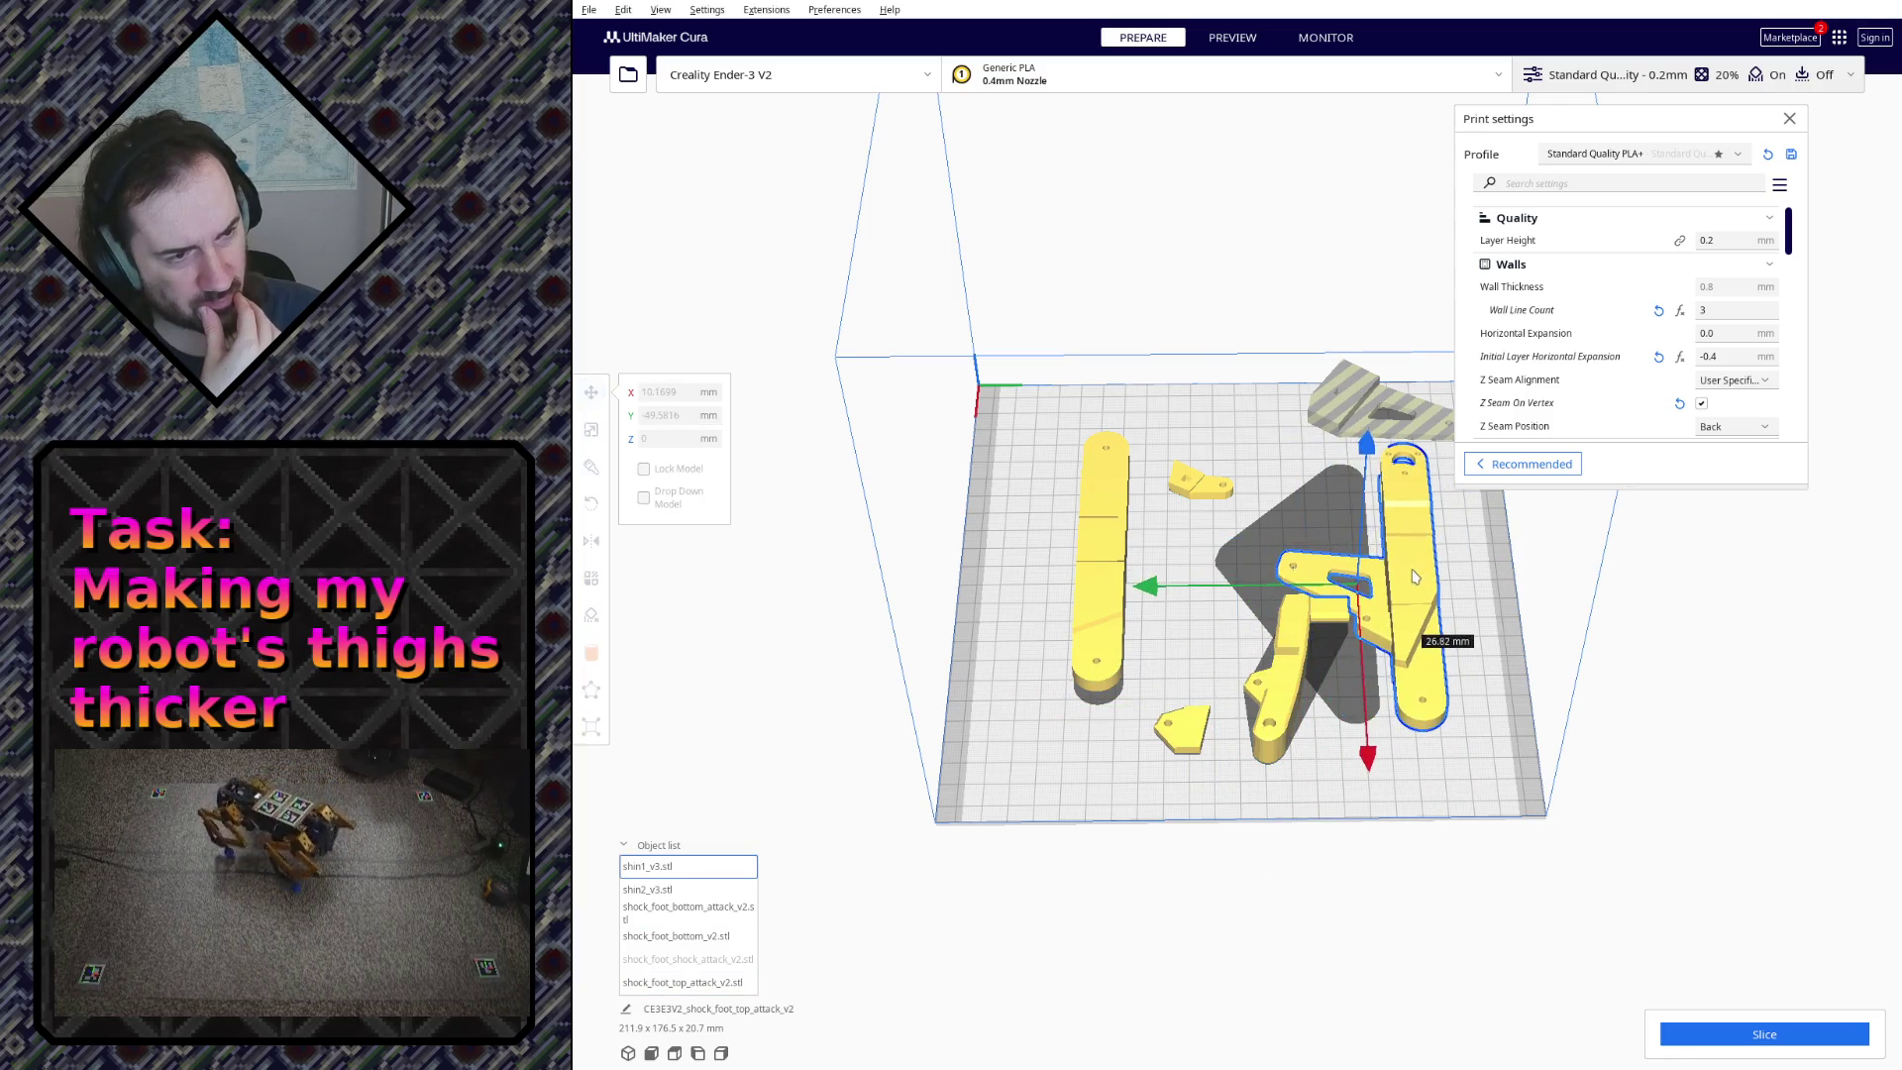
pyautogui.moveTo(1316, 427); pyautogui.dragTo(1210, 449)
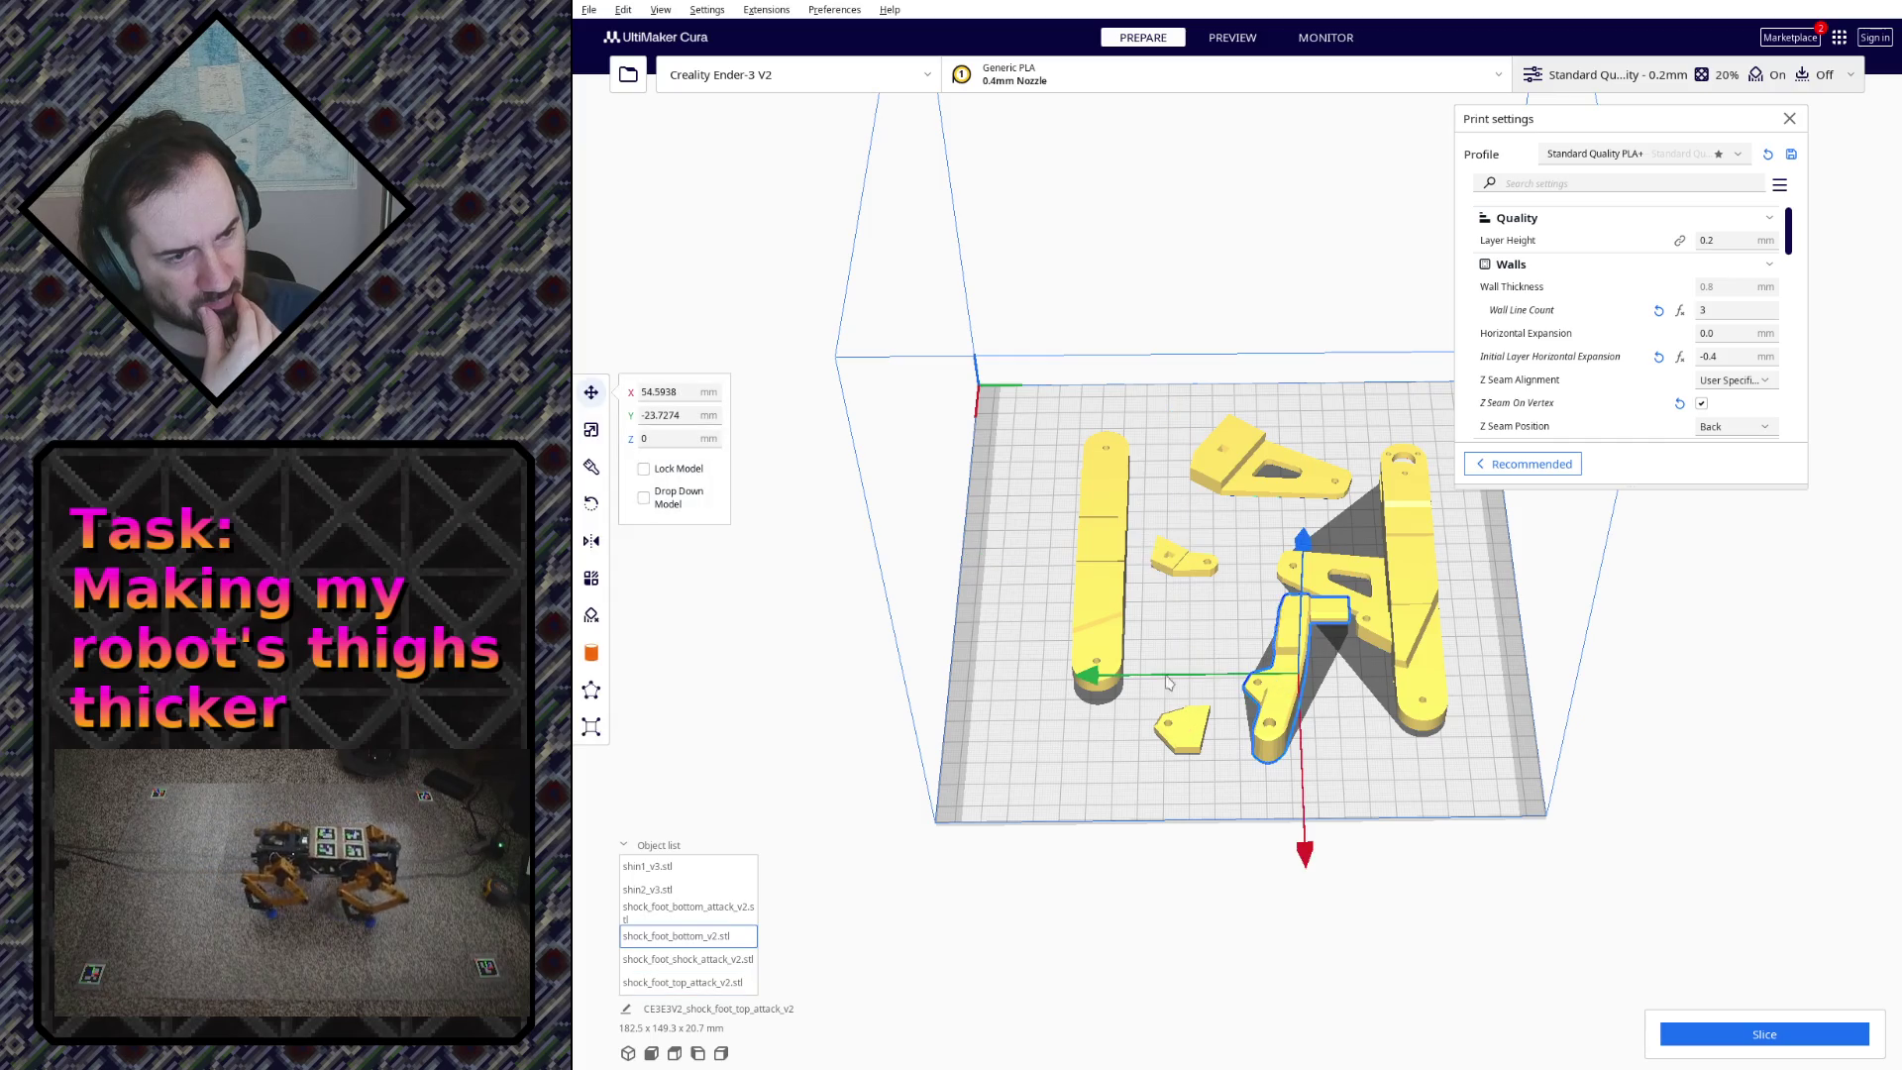
# Step: Rotate the foot part 30° about the vertical axis so it nests beside the other leg parts
pyautogui.click(591, 504)
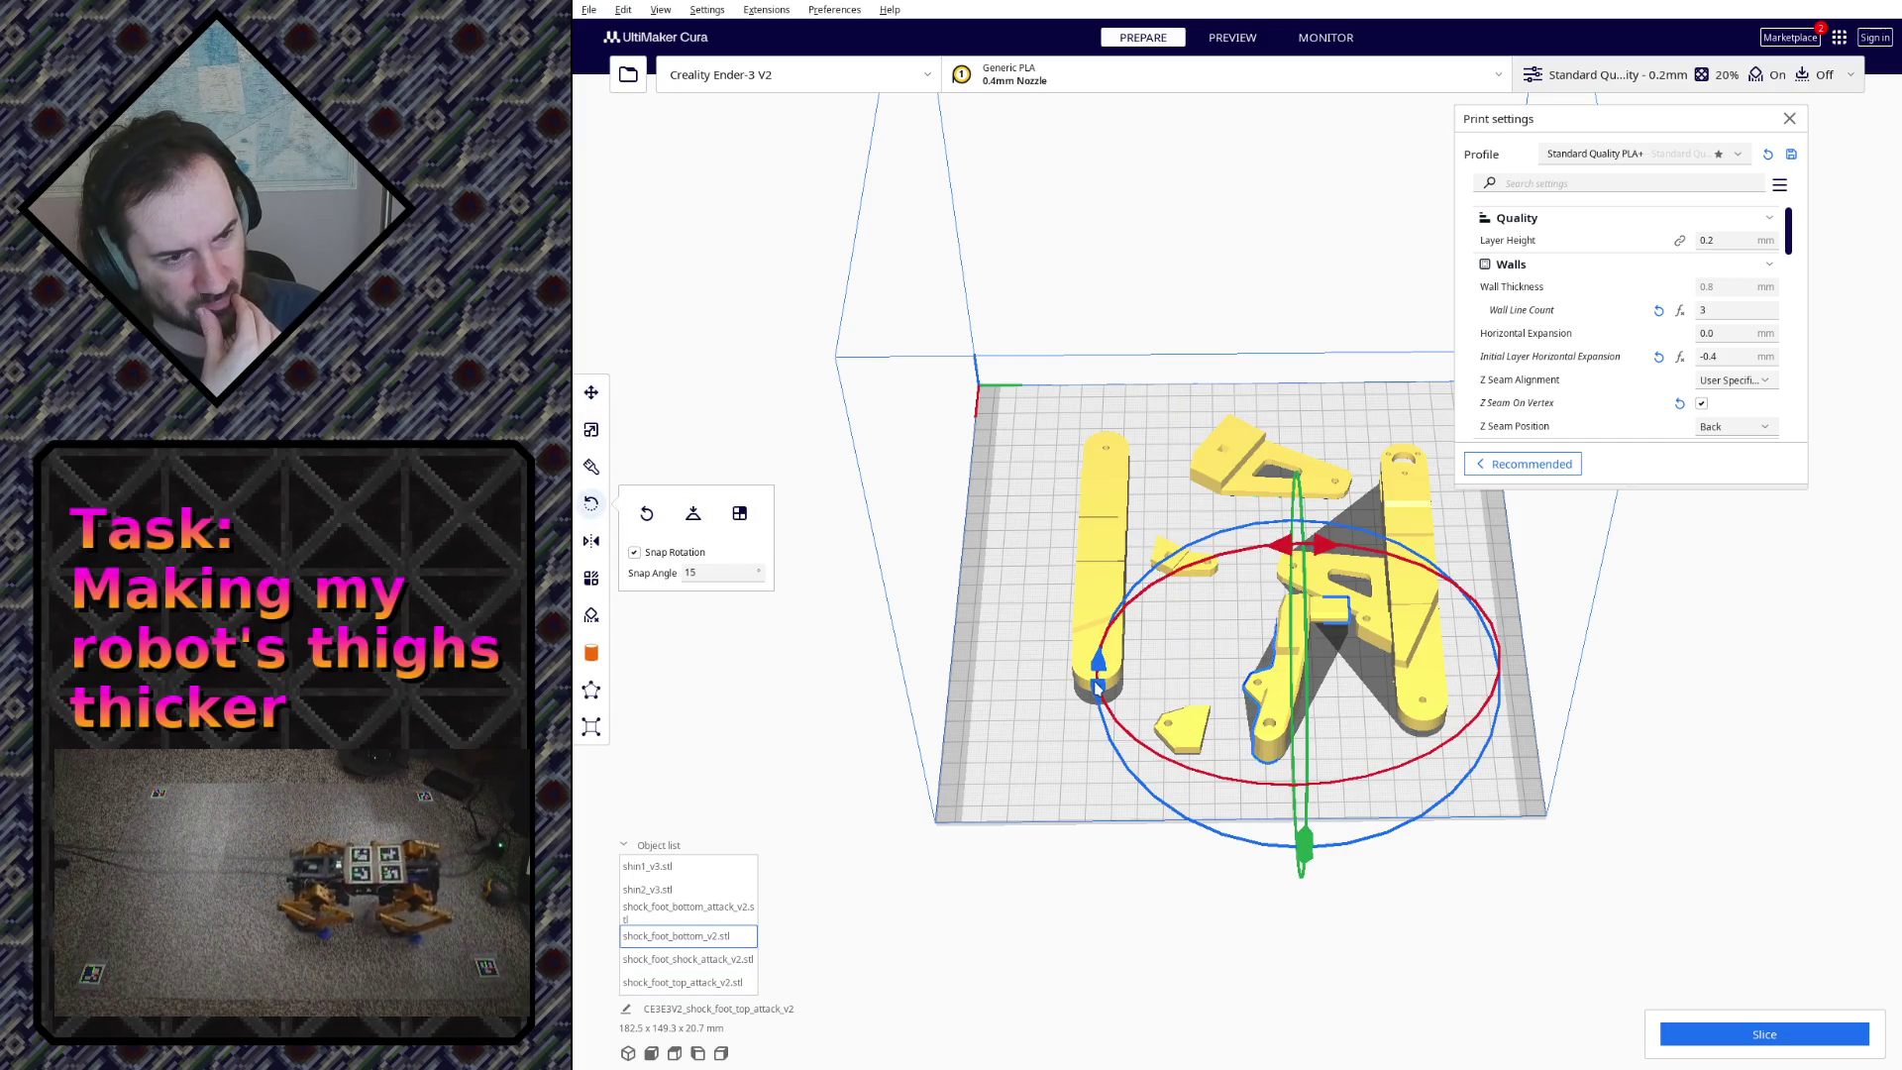
pyautogui.moveTo(1106, 712)
pyautogui.mouseDown()
pyautogui.moveTo(1137, 771)
pyautogui.moveTo(1249, 818)
pyautogui.mouseUp()
pyautogui.moveTo(1337, 797)
pyautogui.mouseDown(button='right')
pyautogui.moveTo(1219, 395)
pyautogui.moveTo(847, 573)
pyautogui.moveTo(1415, 808)
pyautogui.mouseUp(button='right')
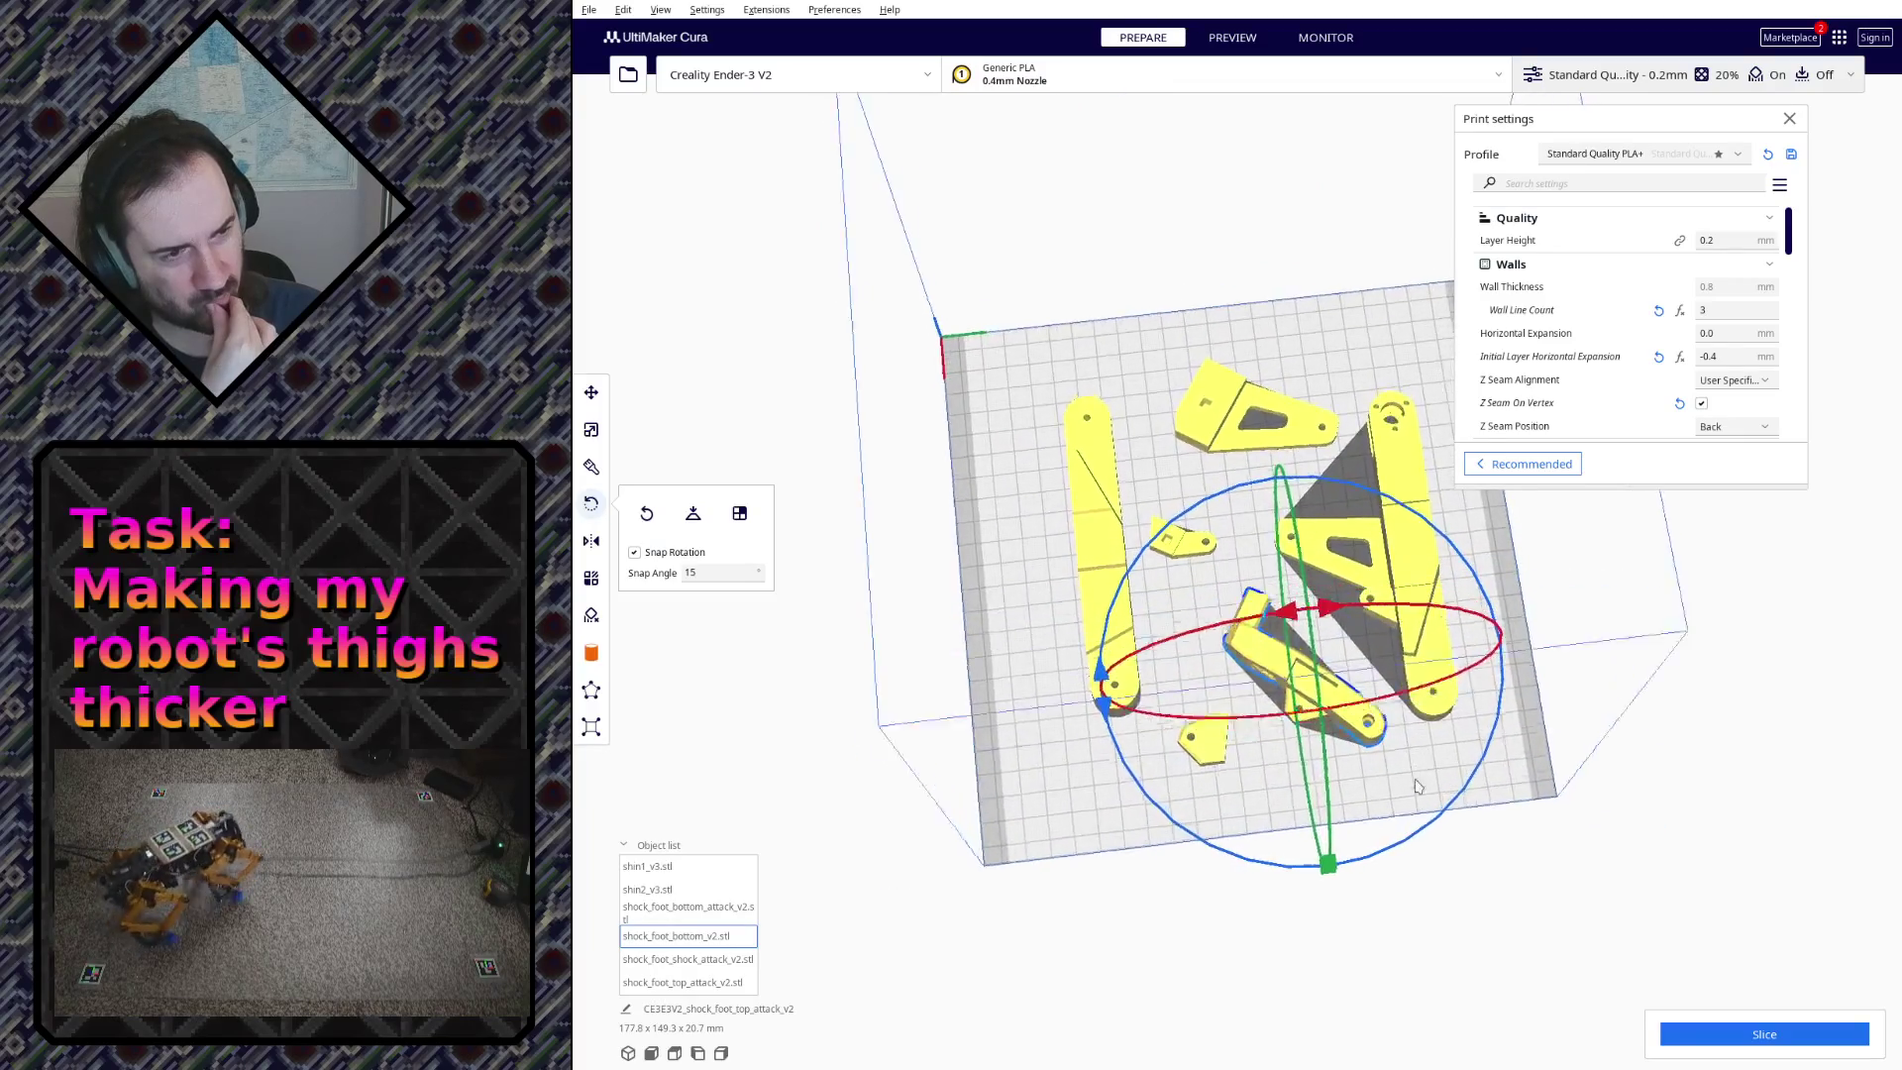
pyautogui.moveTo(1416, 807); pyautogui.dragTo(912, 507, button='right')
pyautogui.click(592, 393)
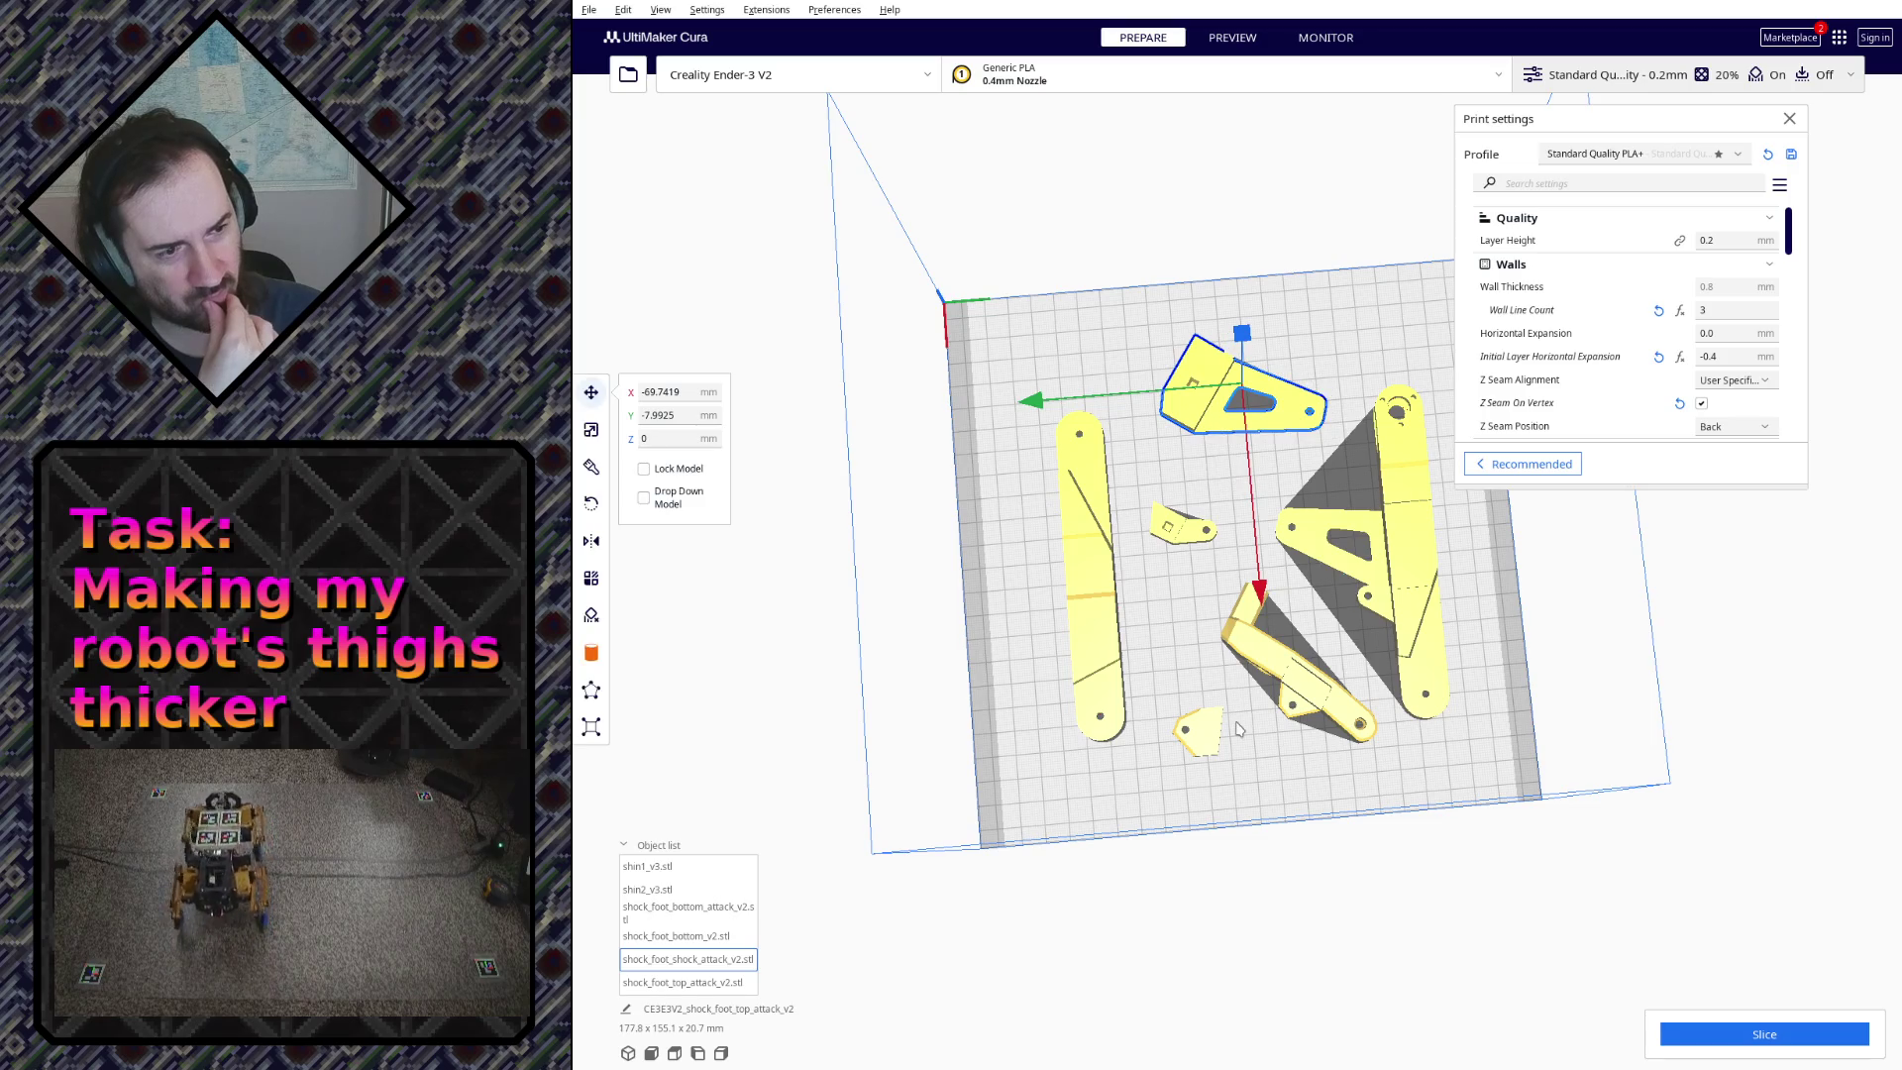
pyautogui.moveTo(1305, 744)
pyautogui.mouseDown(button='right')
pyautogui.moveTo(1229, 401)
pyautogui.moveTo(1514, 441)
pyautogui.moveTo(1615, 478)
pyautogui.mouseUp(button='right')
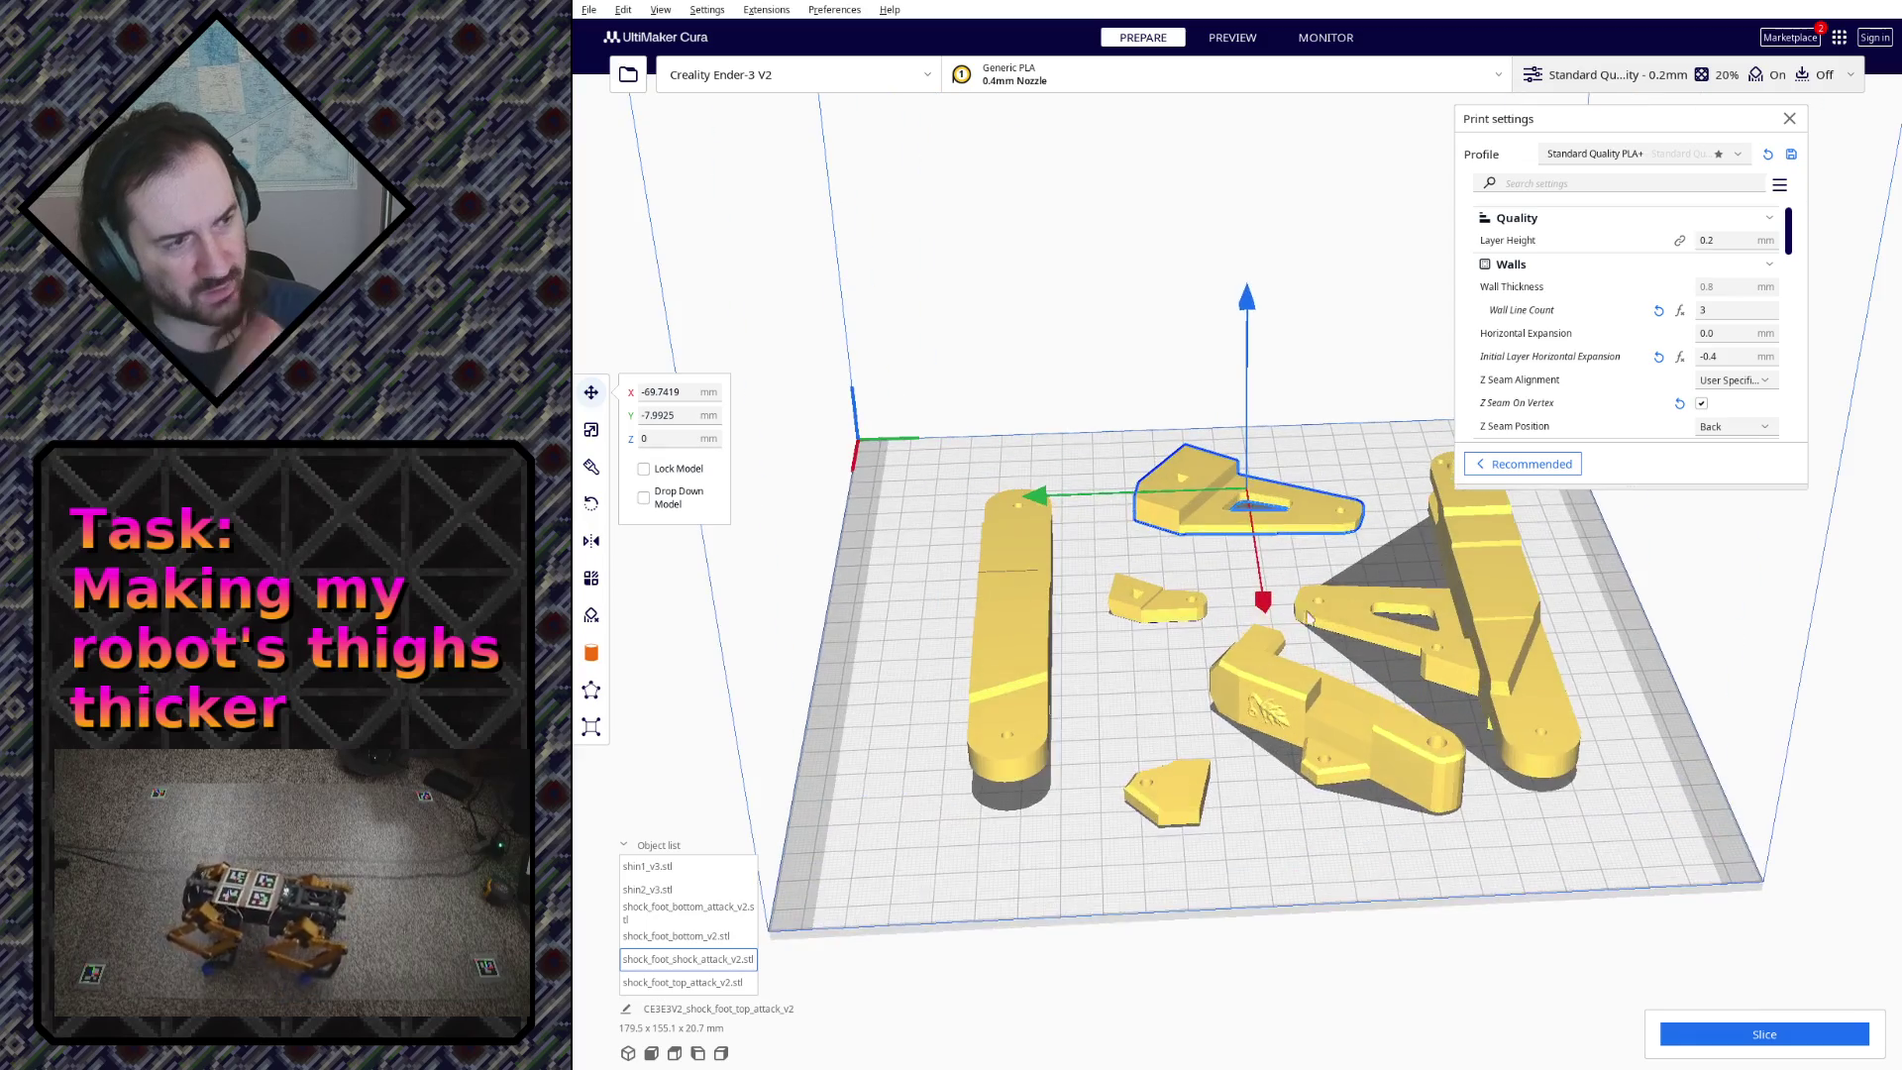
# Step: Orbit to a raised view of the plate before slicing with tree supports and skirt adhesion
pyautogui.moveTo(1615, 478); pyautogui.dragTo(1664, 335, button='right')
pyautogui.scroll(-3, 1664, 334)
pyautogui.scroll(3, 1650, 342)
pyautogui.scroll(-3, 1635, 350)
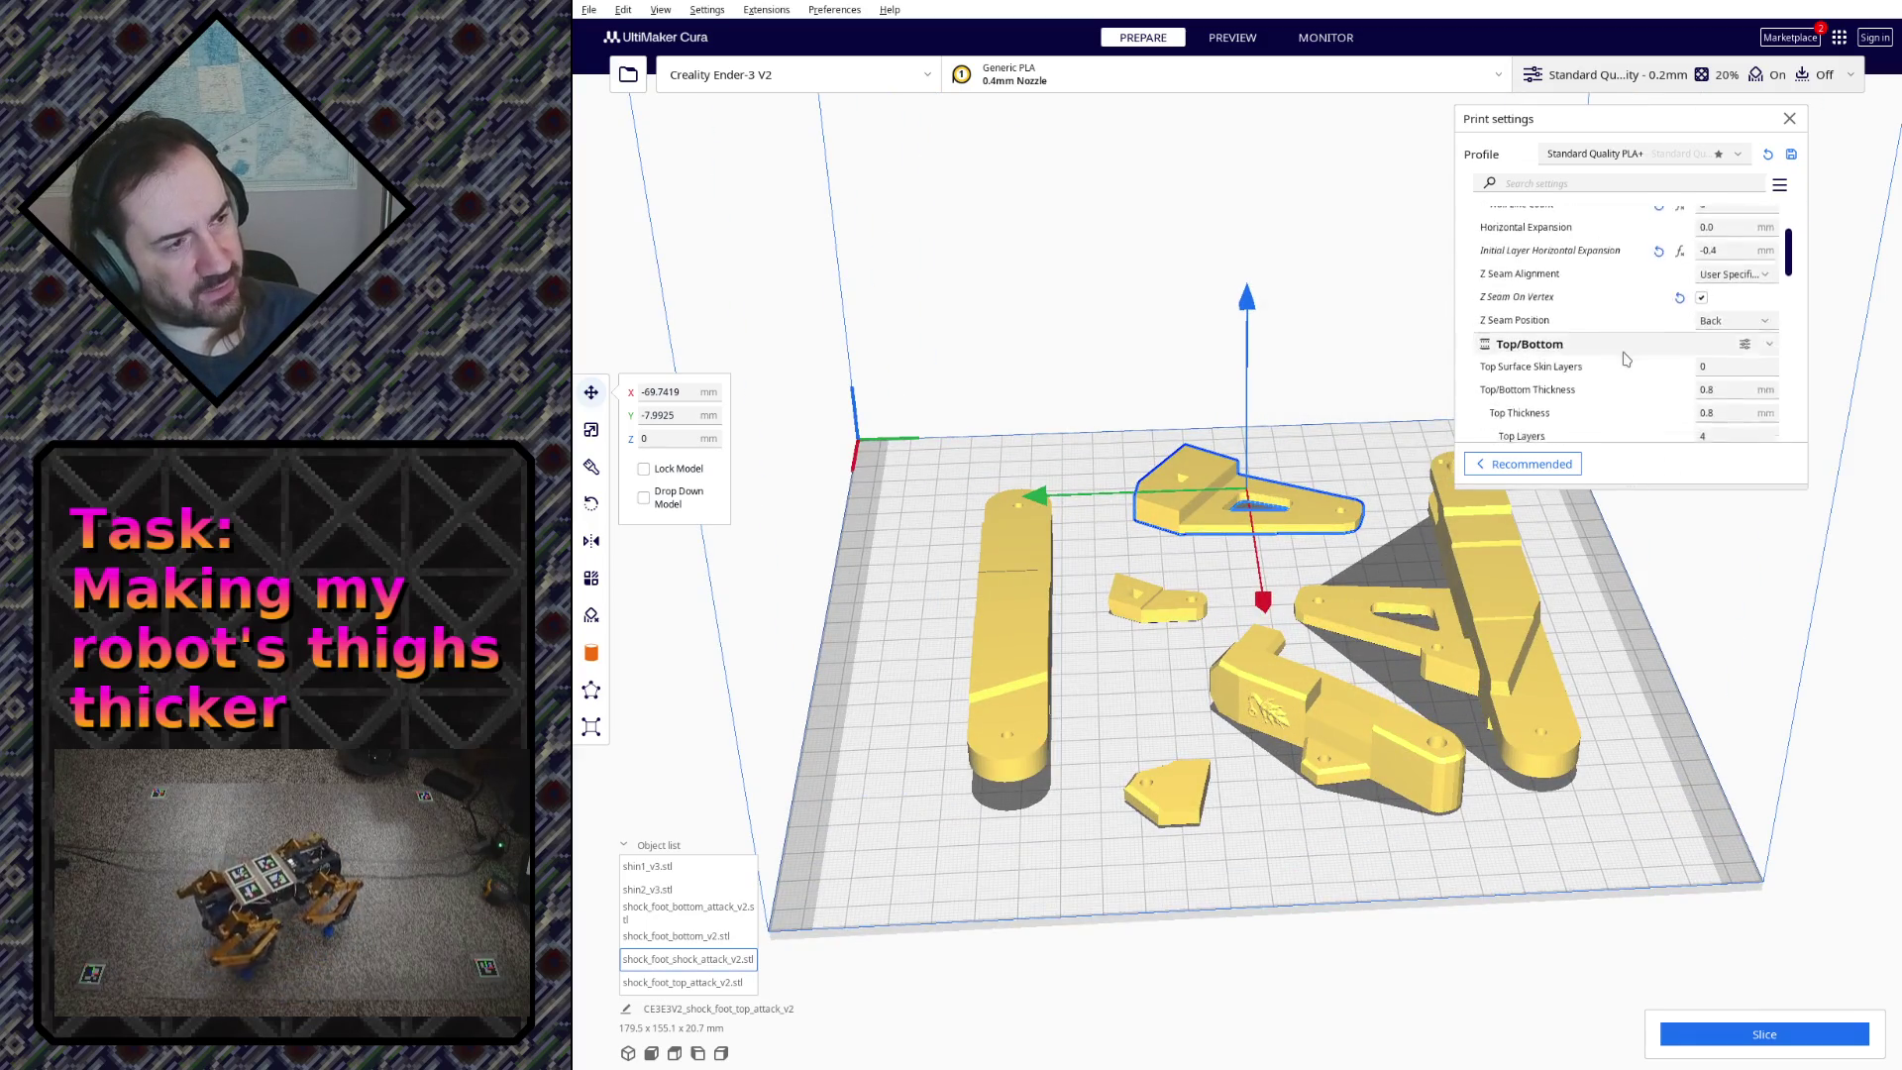
pyautogui.scroll(-2, 1625, 358)
pyautogui.scroll(-2, 1625, 359)
pyautogui.scroll(-2, 1625, 361)
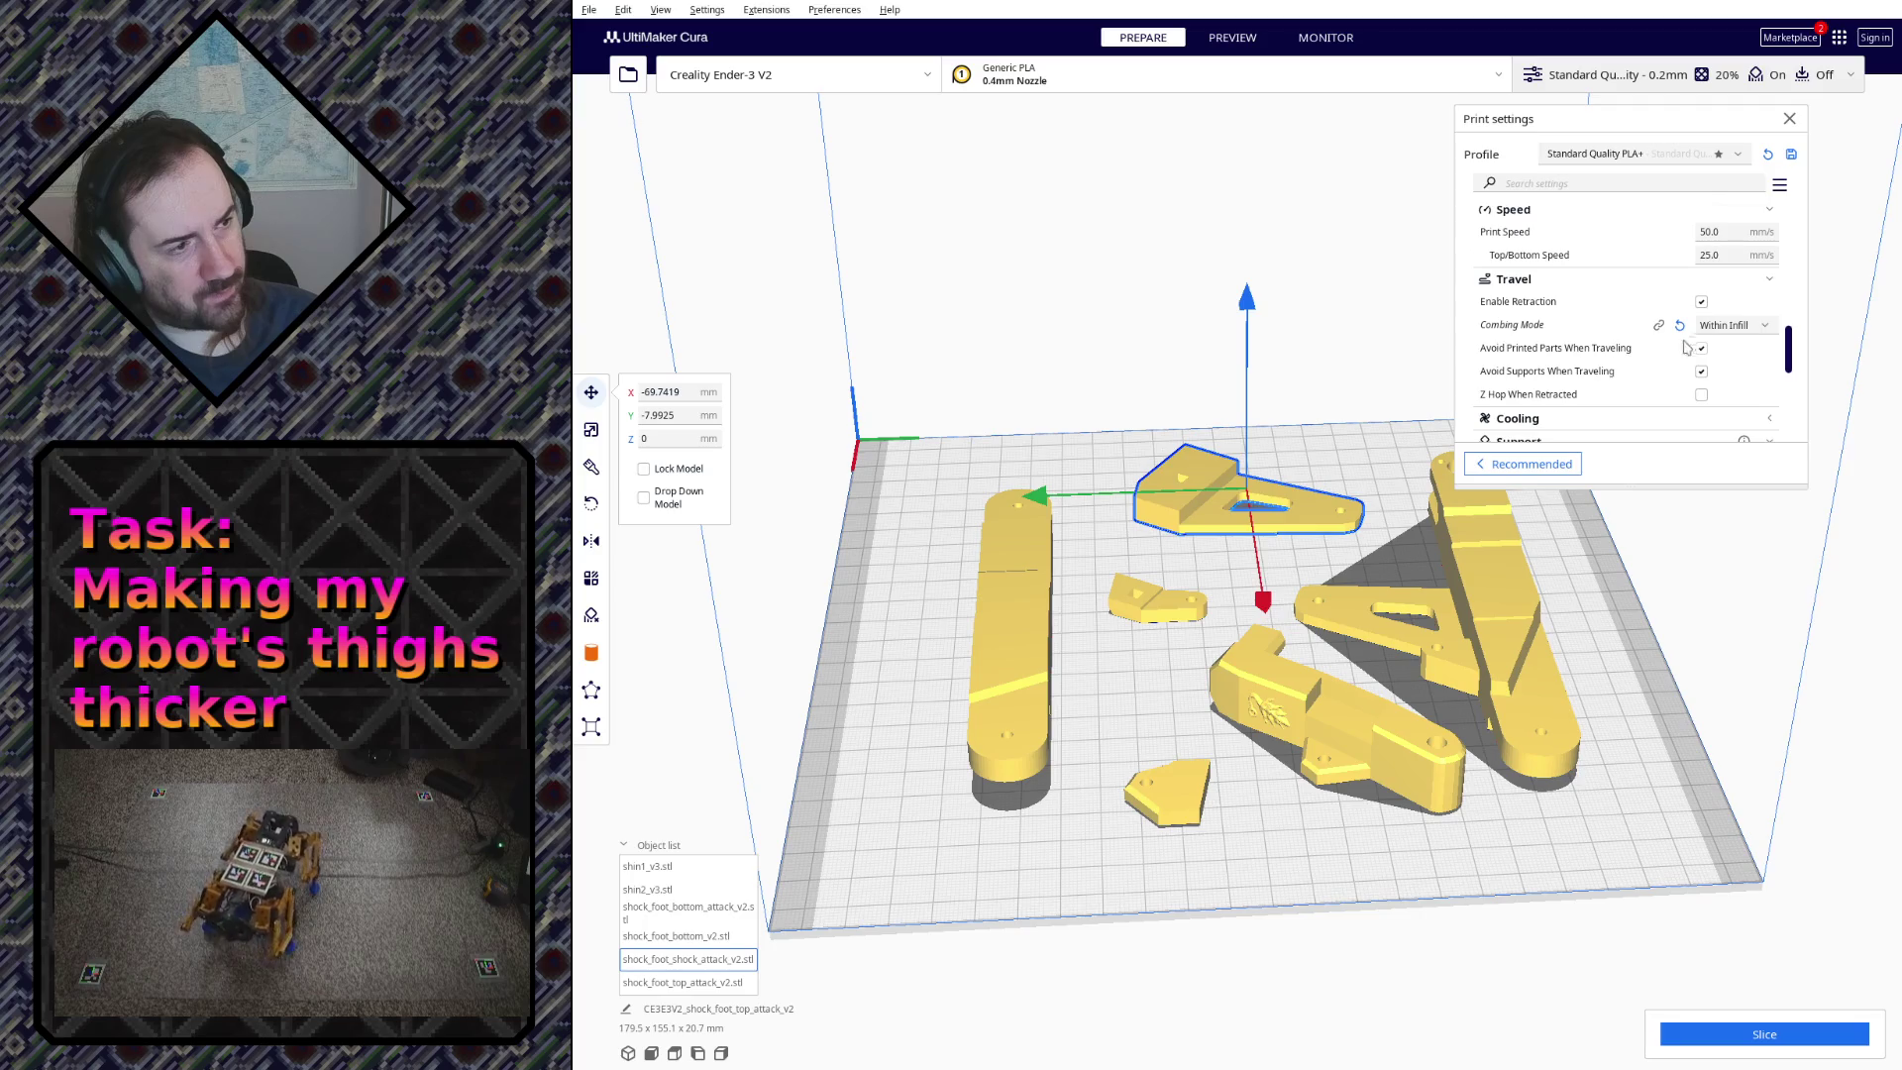
pyautogui.scroll(-2, 1687, 347)
pyautogui.scroll(-3, 1677, 327)
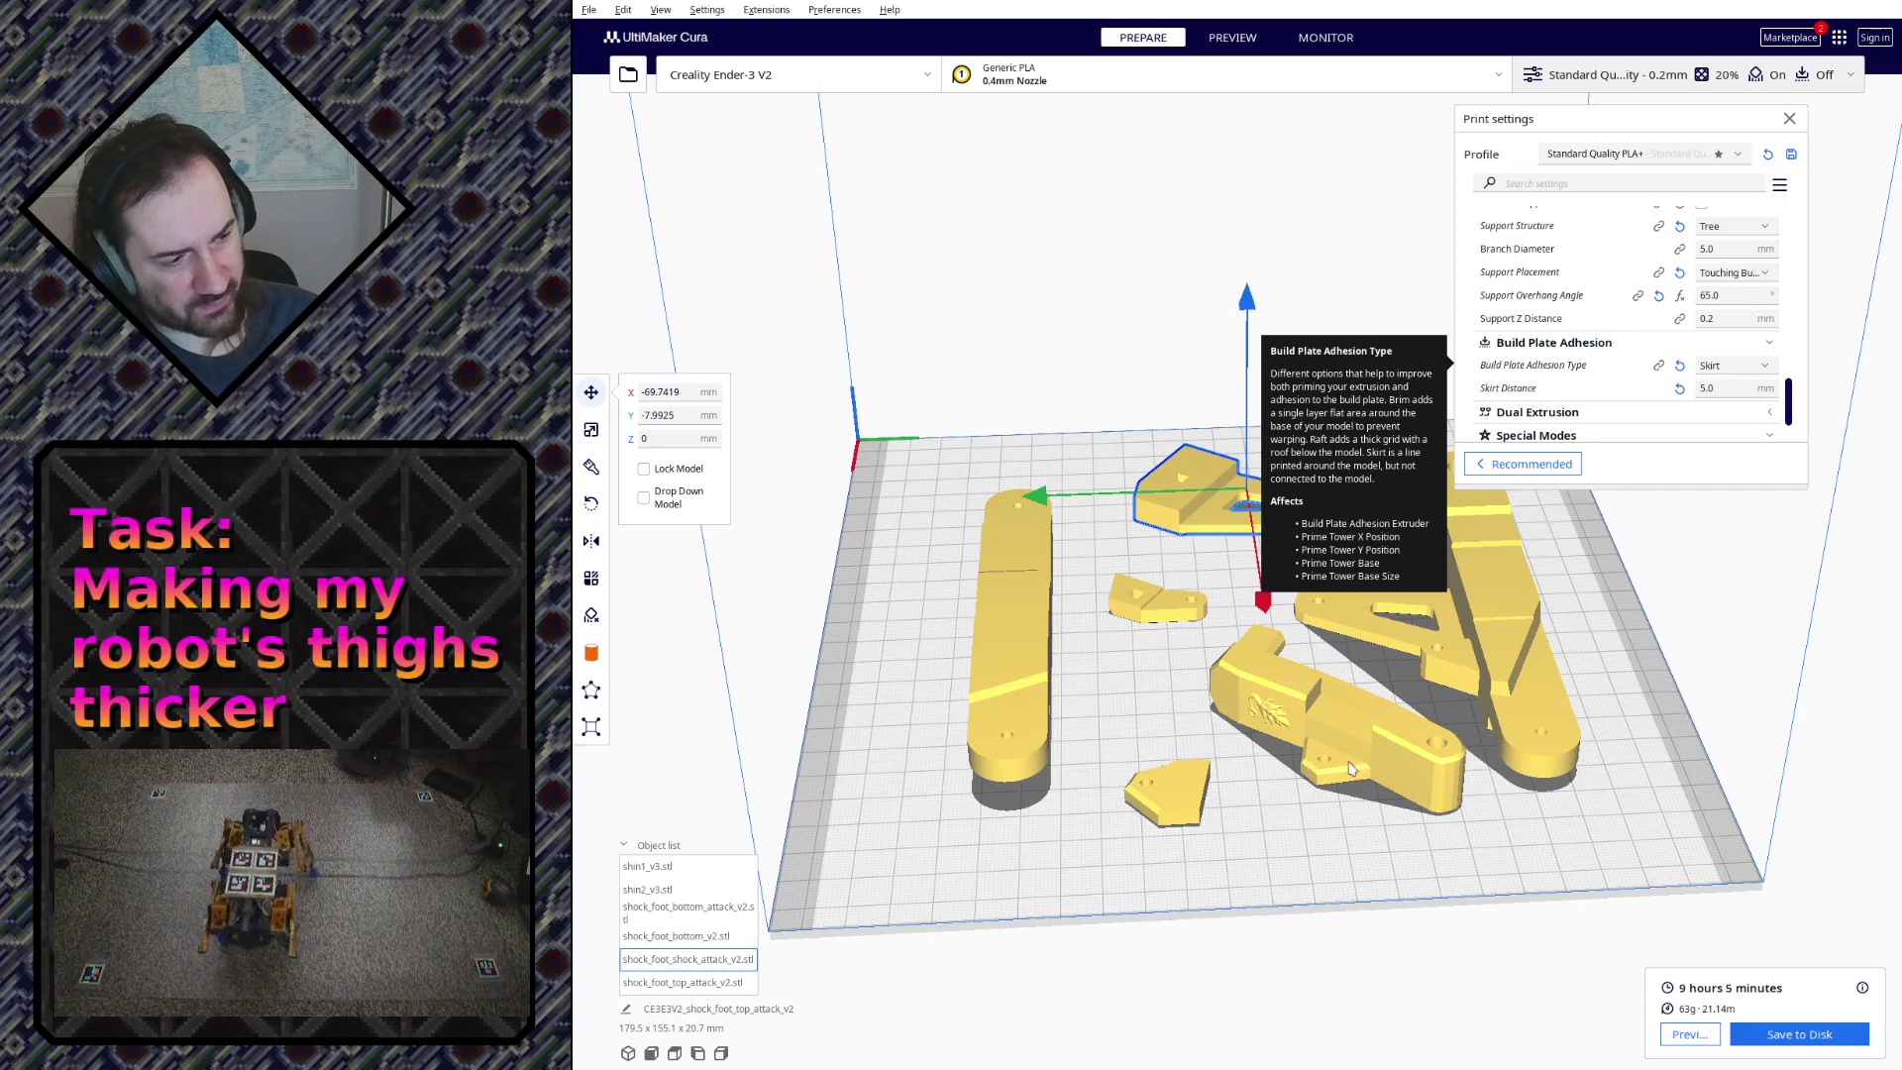
# Step: Show the sliced layer preview and view the supports from the side and the red part's wall
pyautogui.click(1690, 1034)
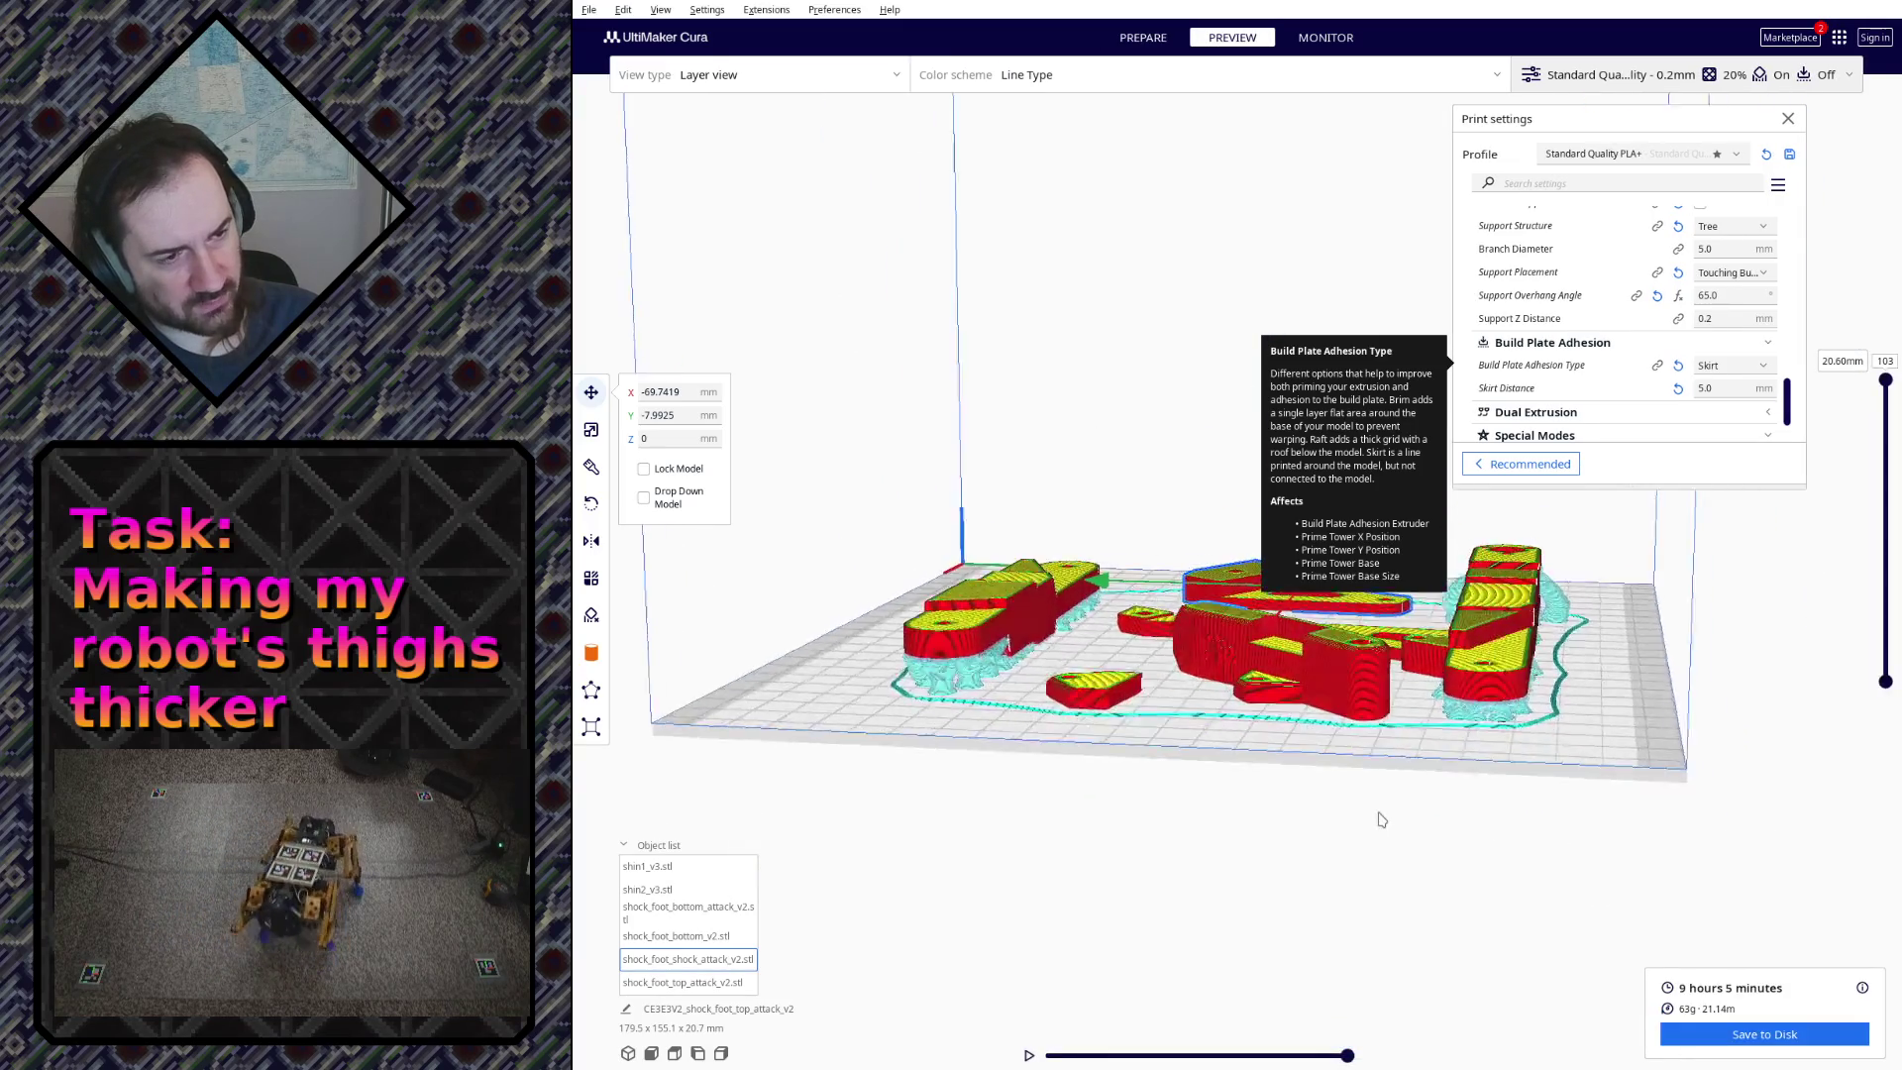
pyautogui.moveTo(1372, 817); pyautogui.dragTo(1025, 713, button='right')
pyautogui.scroll(3, 1025, 714)
pyautogui.scroll(3, 1100, 676)
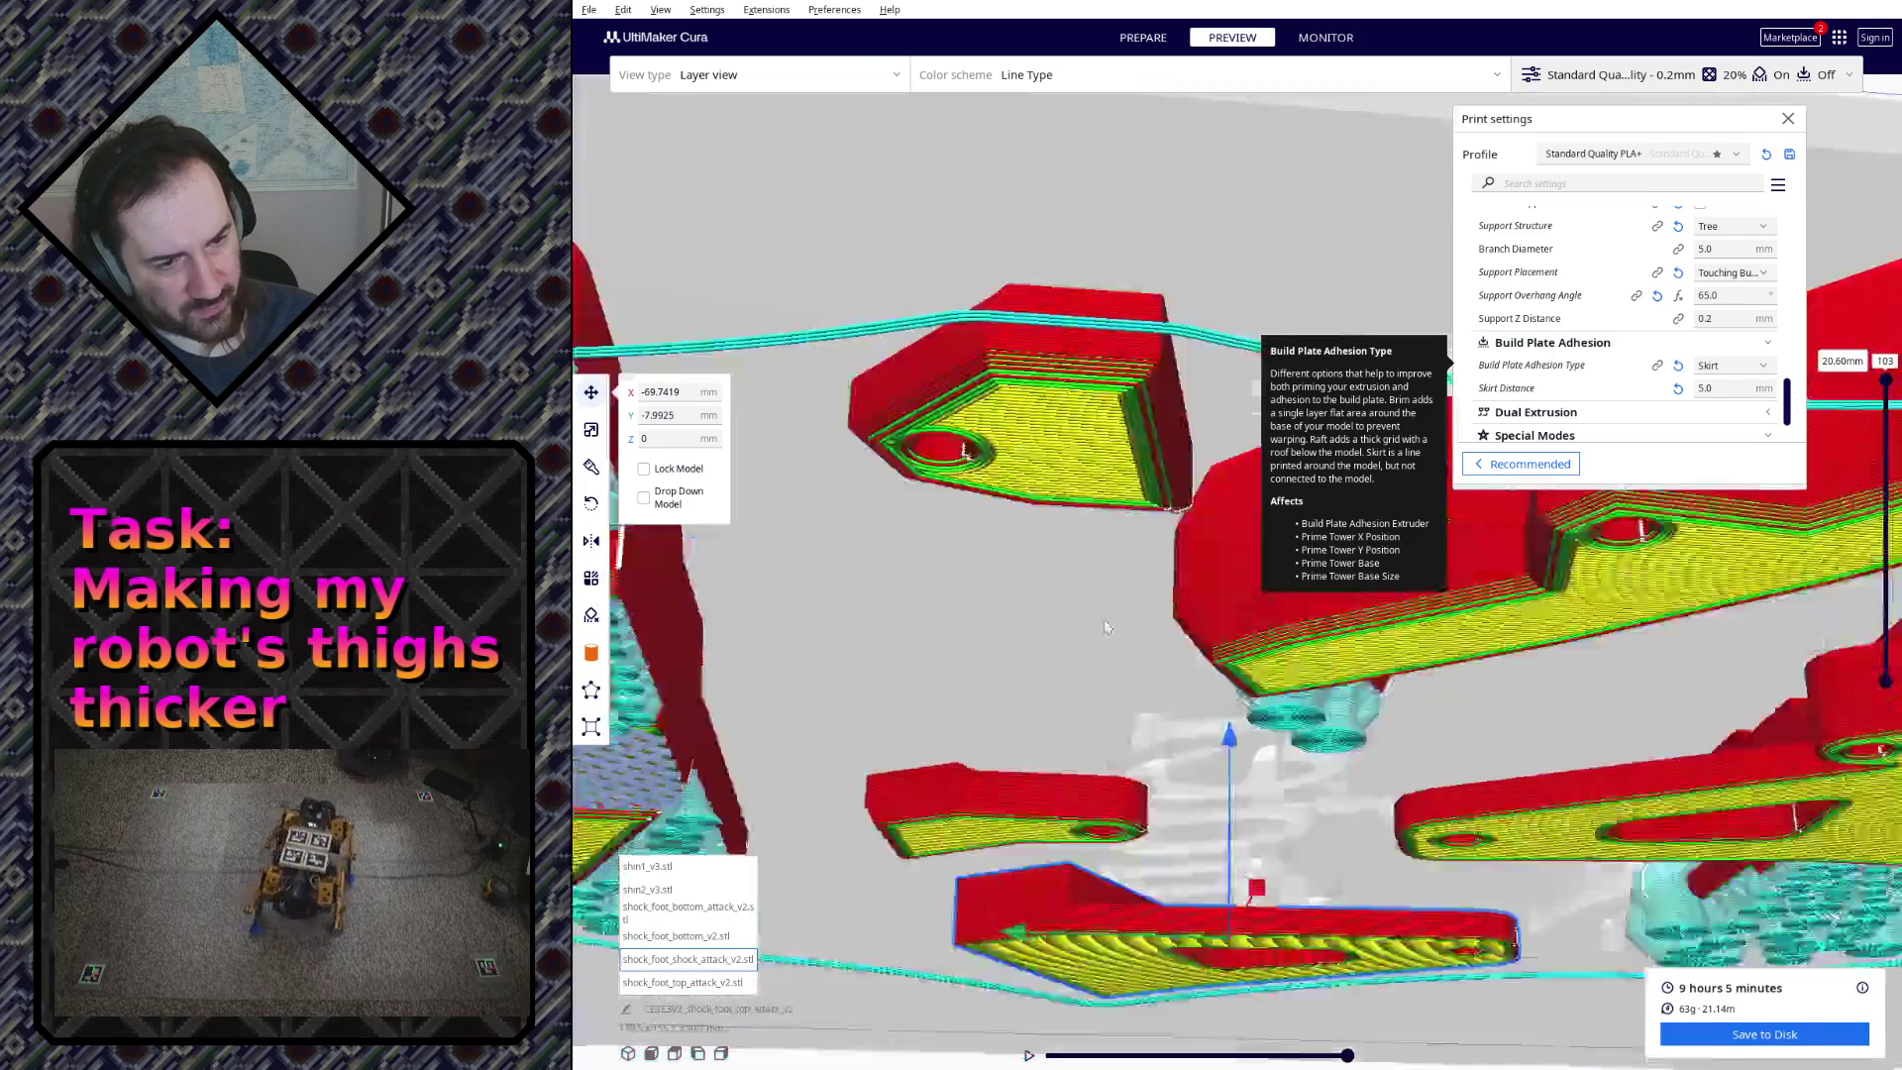
pyautogui.scroll(3, 1189, 624)
pyautogui.scroll(3, 1278, 583)
pyautogui.moveTo(1279, 583)
pyautogui.mouseDown(button='right')
pyautogui.moveTo(1282, 617)
pyautogui.moveTo(1233, 636)
pyautogui.moveTo(1311, 683)
pyautogui.moveTo(1034, 708)
pyautogui.moveTo(1399, 760)
pyautogui.mouseUp(button='right')
pyautogui.scroll(3, 1293, 672)
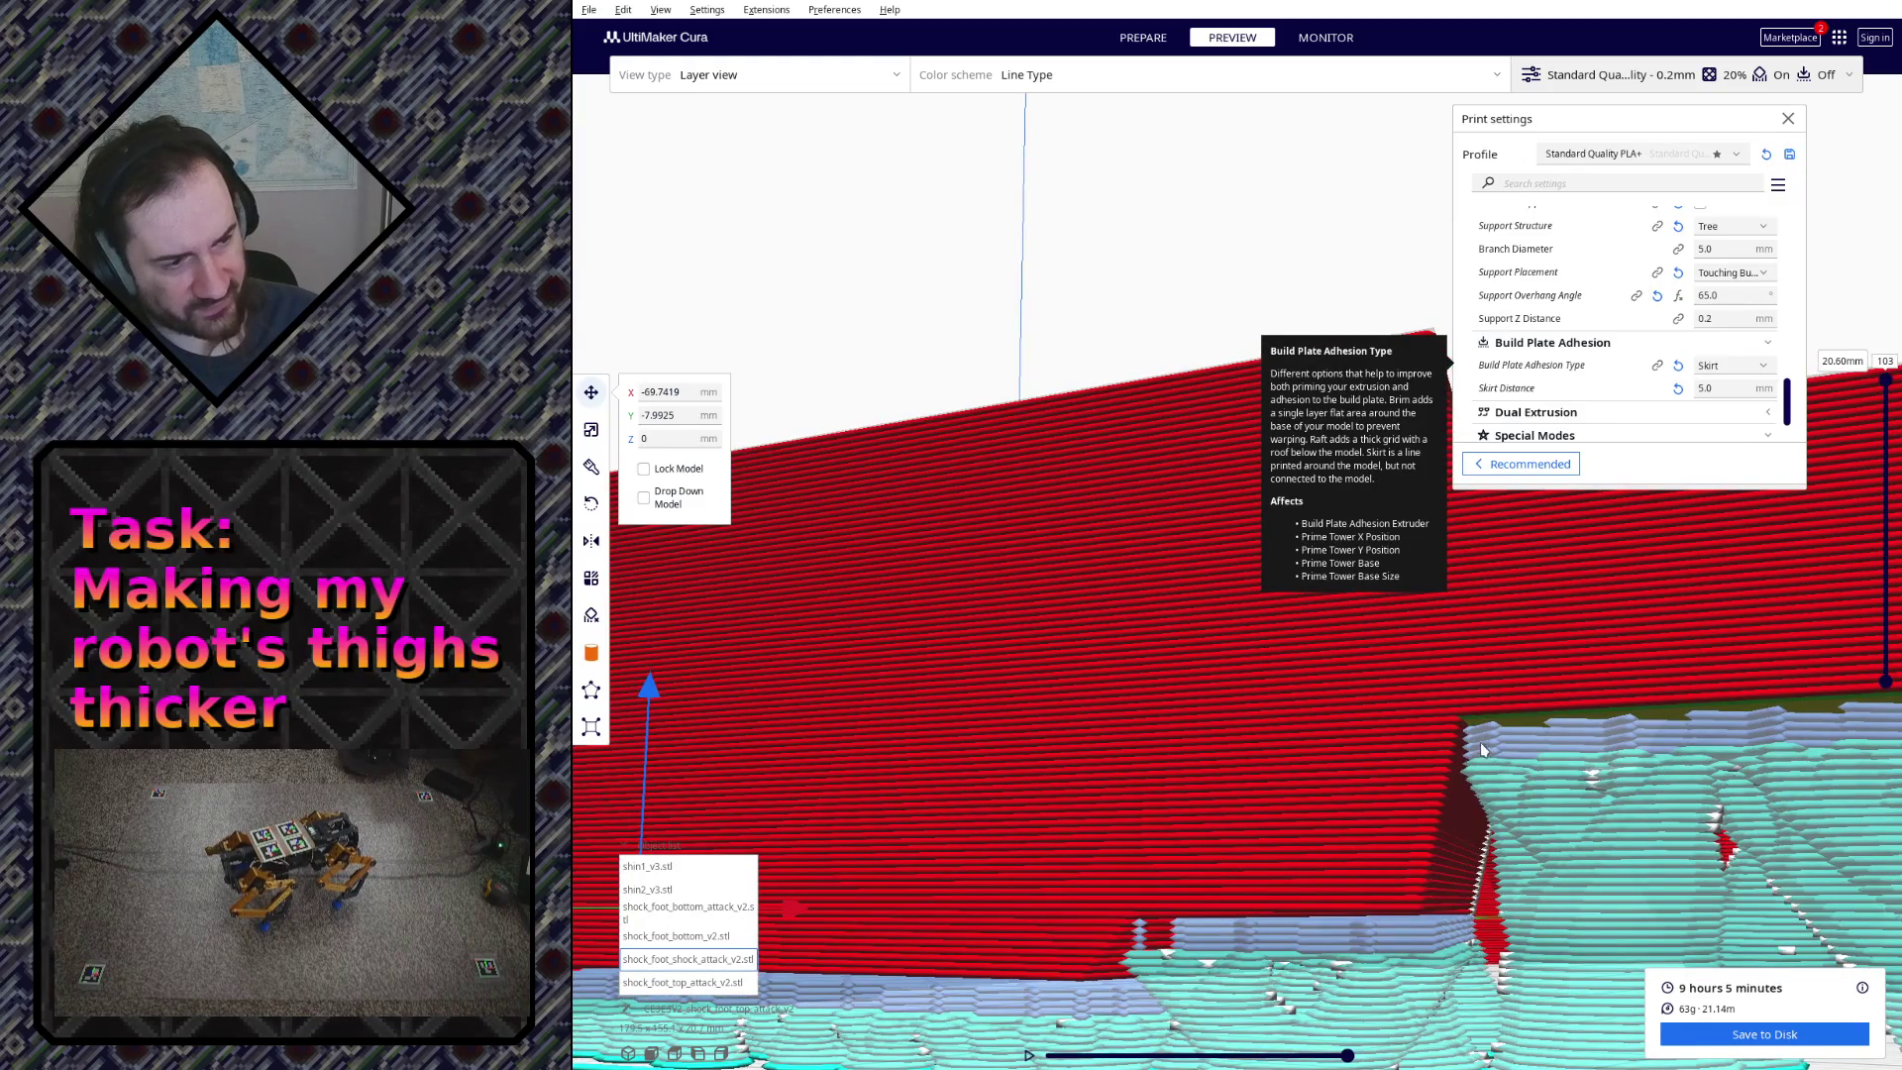
pyautogui.moveTo(1441, 778); pyautogui.dragTo(1453, 784, button='right')
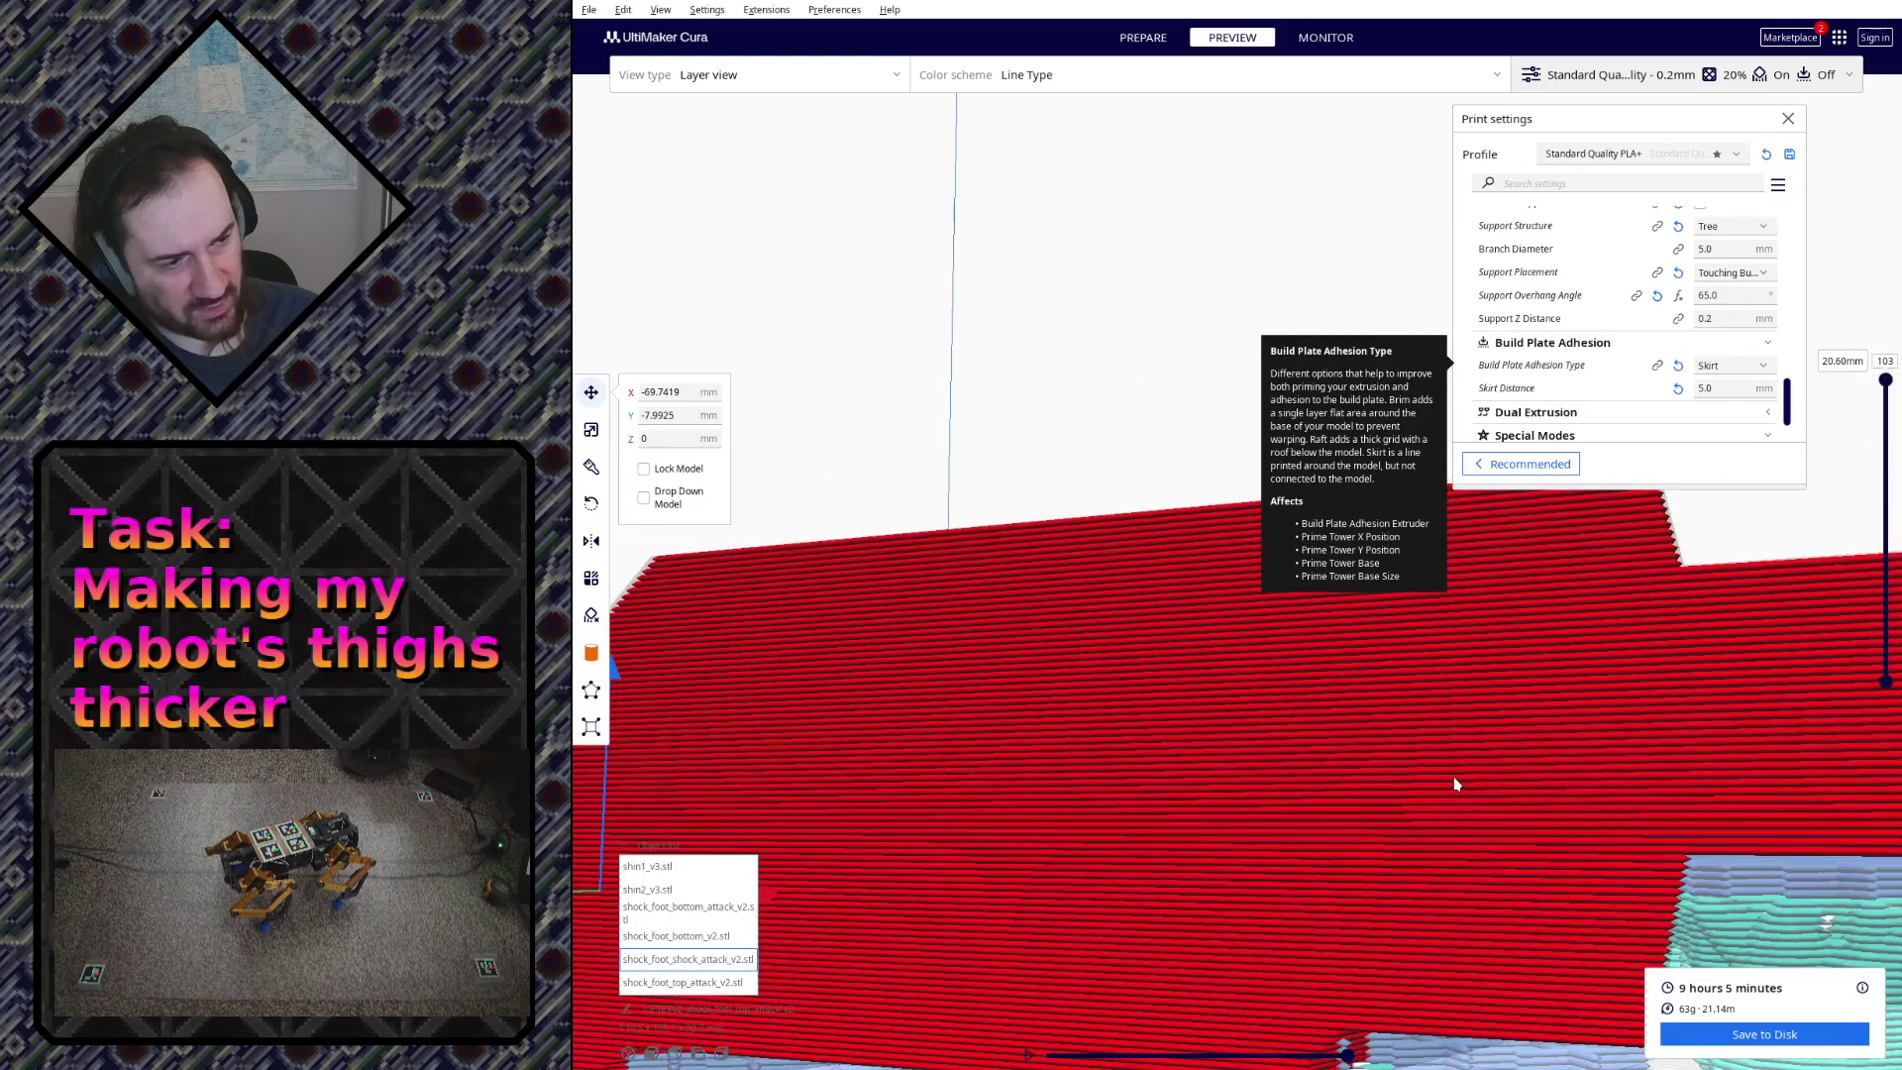
pyautogui.scroll(-3, 1392, 905)
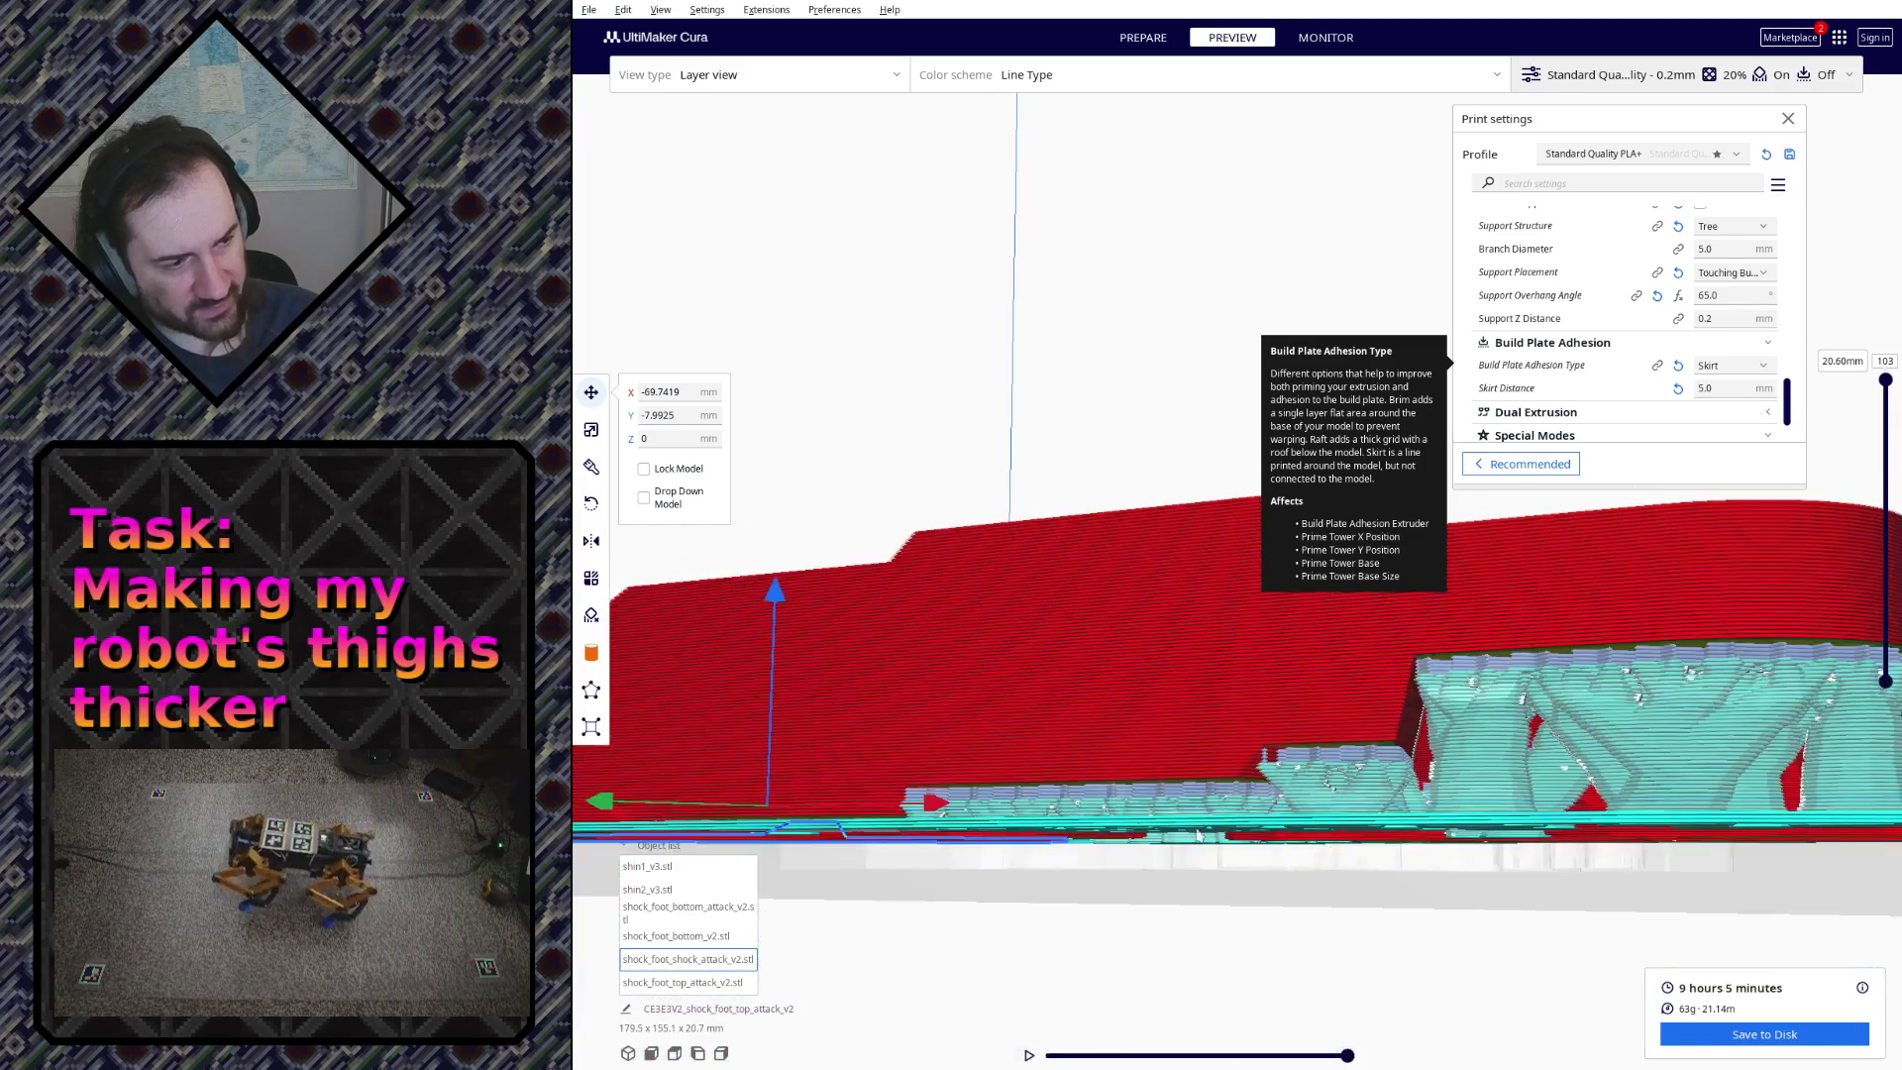
# Step: Orbit around the preview to examine the tree supports from several other angles
pyautogui.moveTo(898, 789)
pyautogui.mouseDown(button='right')
pyautogui.moveTo(989, 787)
pyautogui.moveTo(956, 750)
pyautogui.mouseUp(button='right')
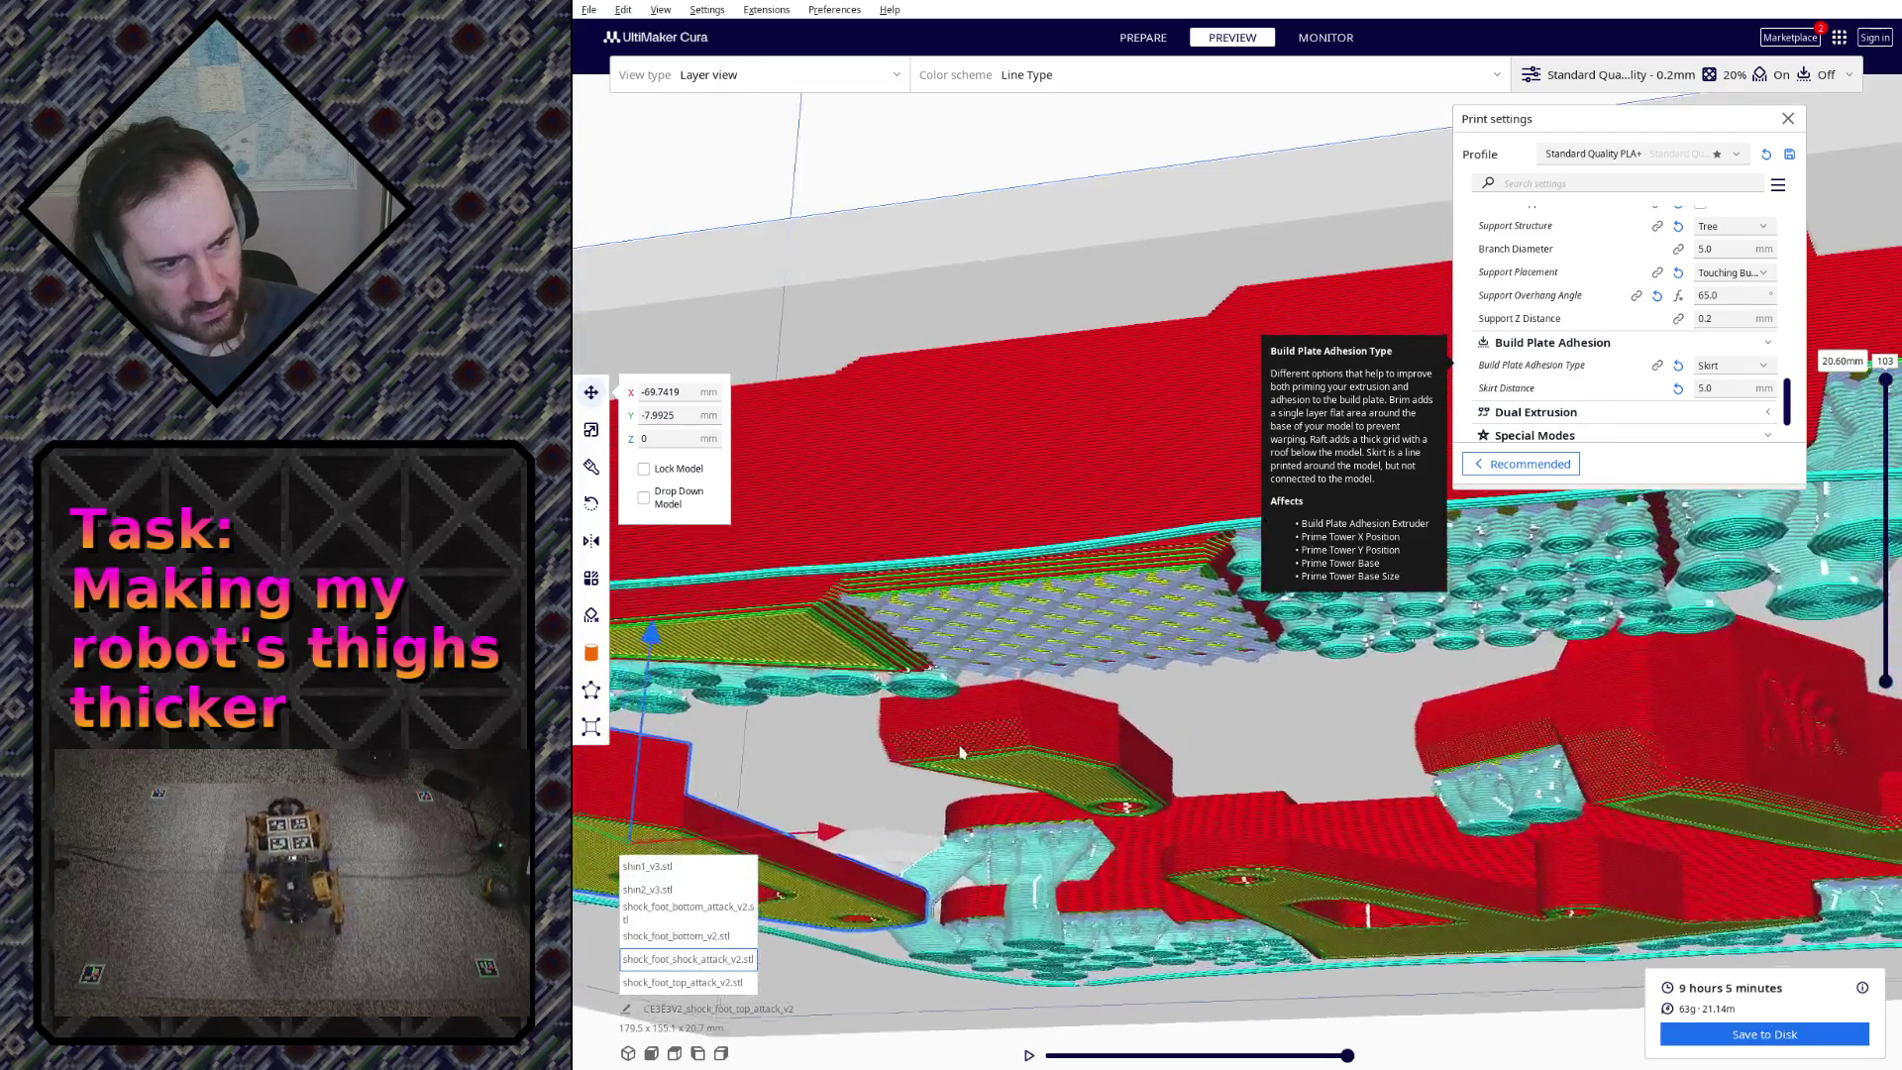
pyautogui.scroll(3, 956, 750)
pyautogui.scroll(3, 1040, 670)
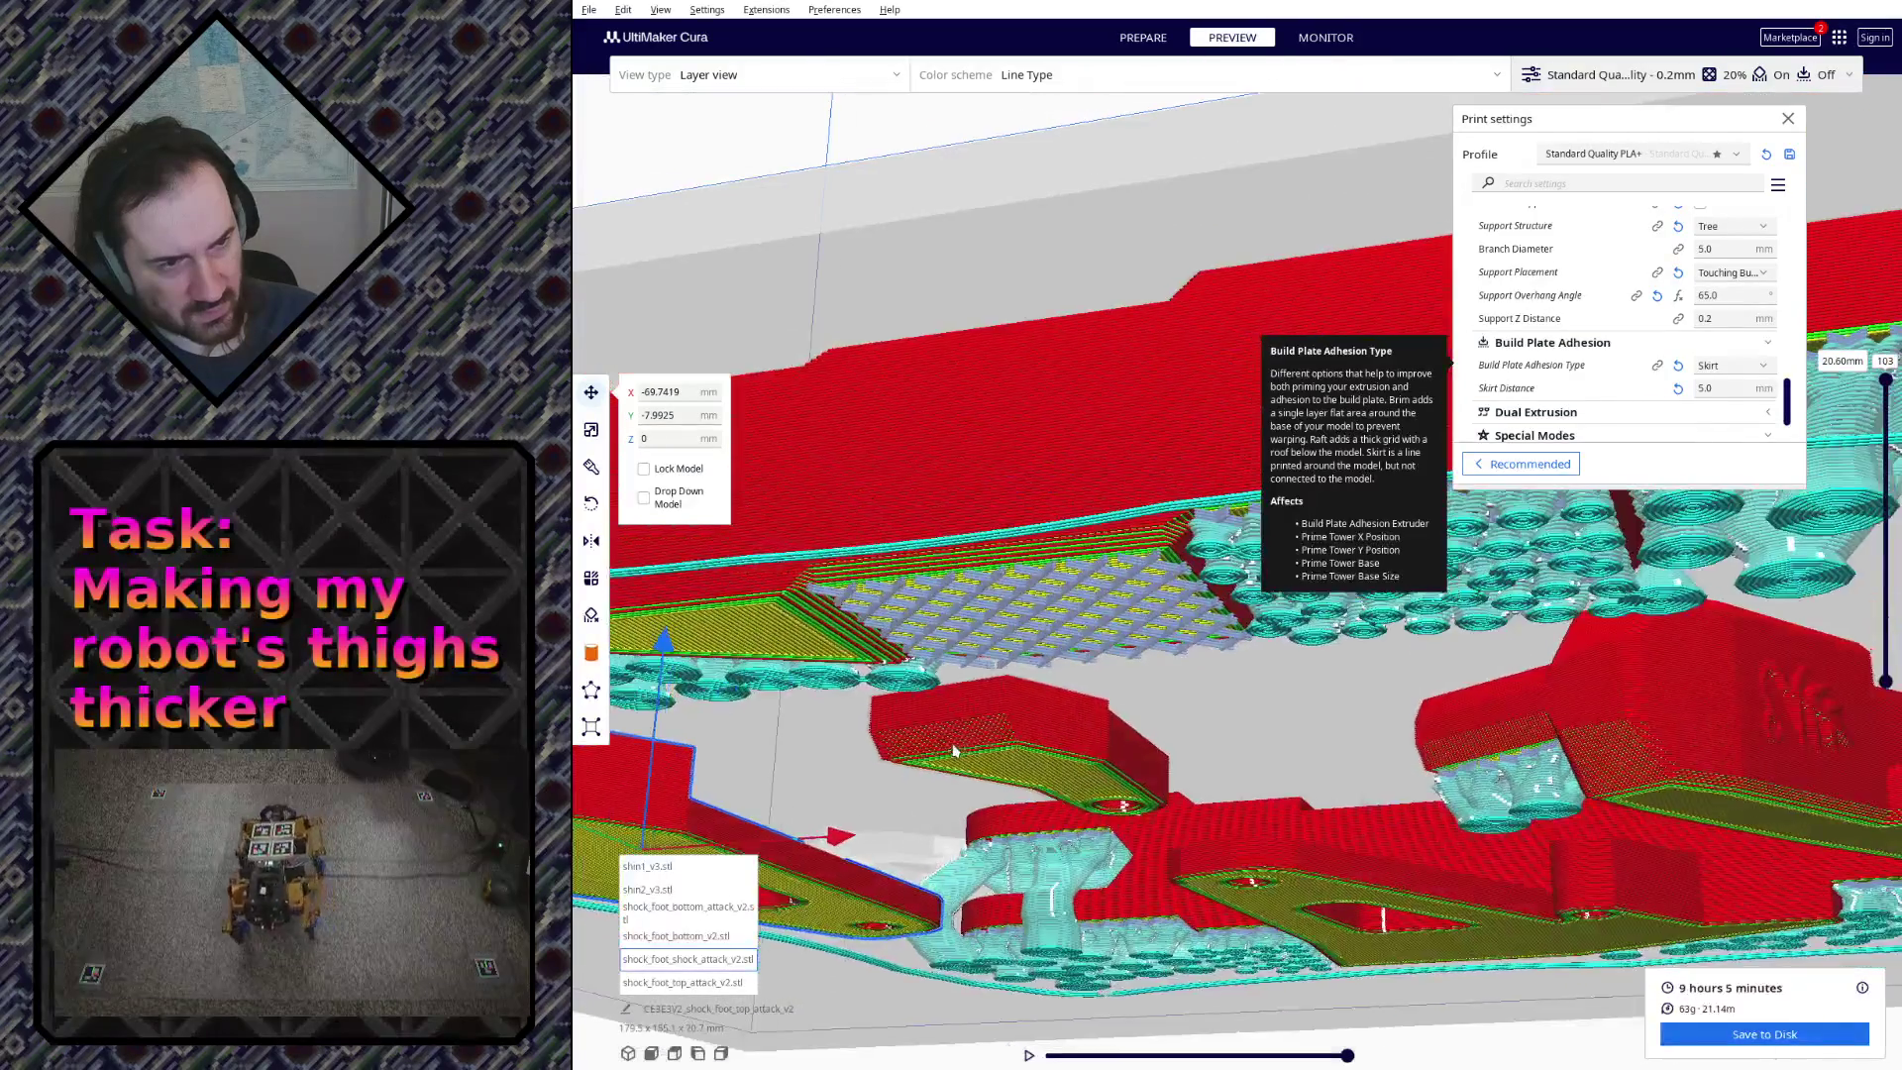
pyautogui.scroll(3, 1112, 583)
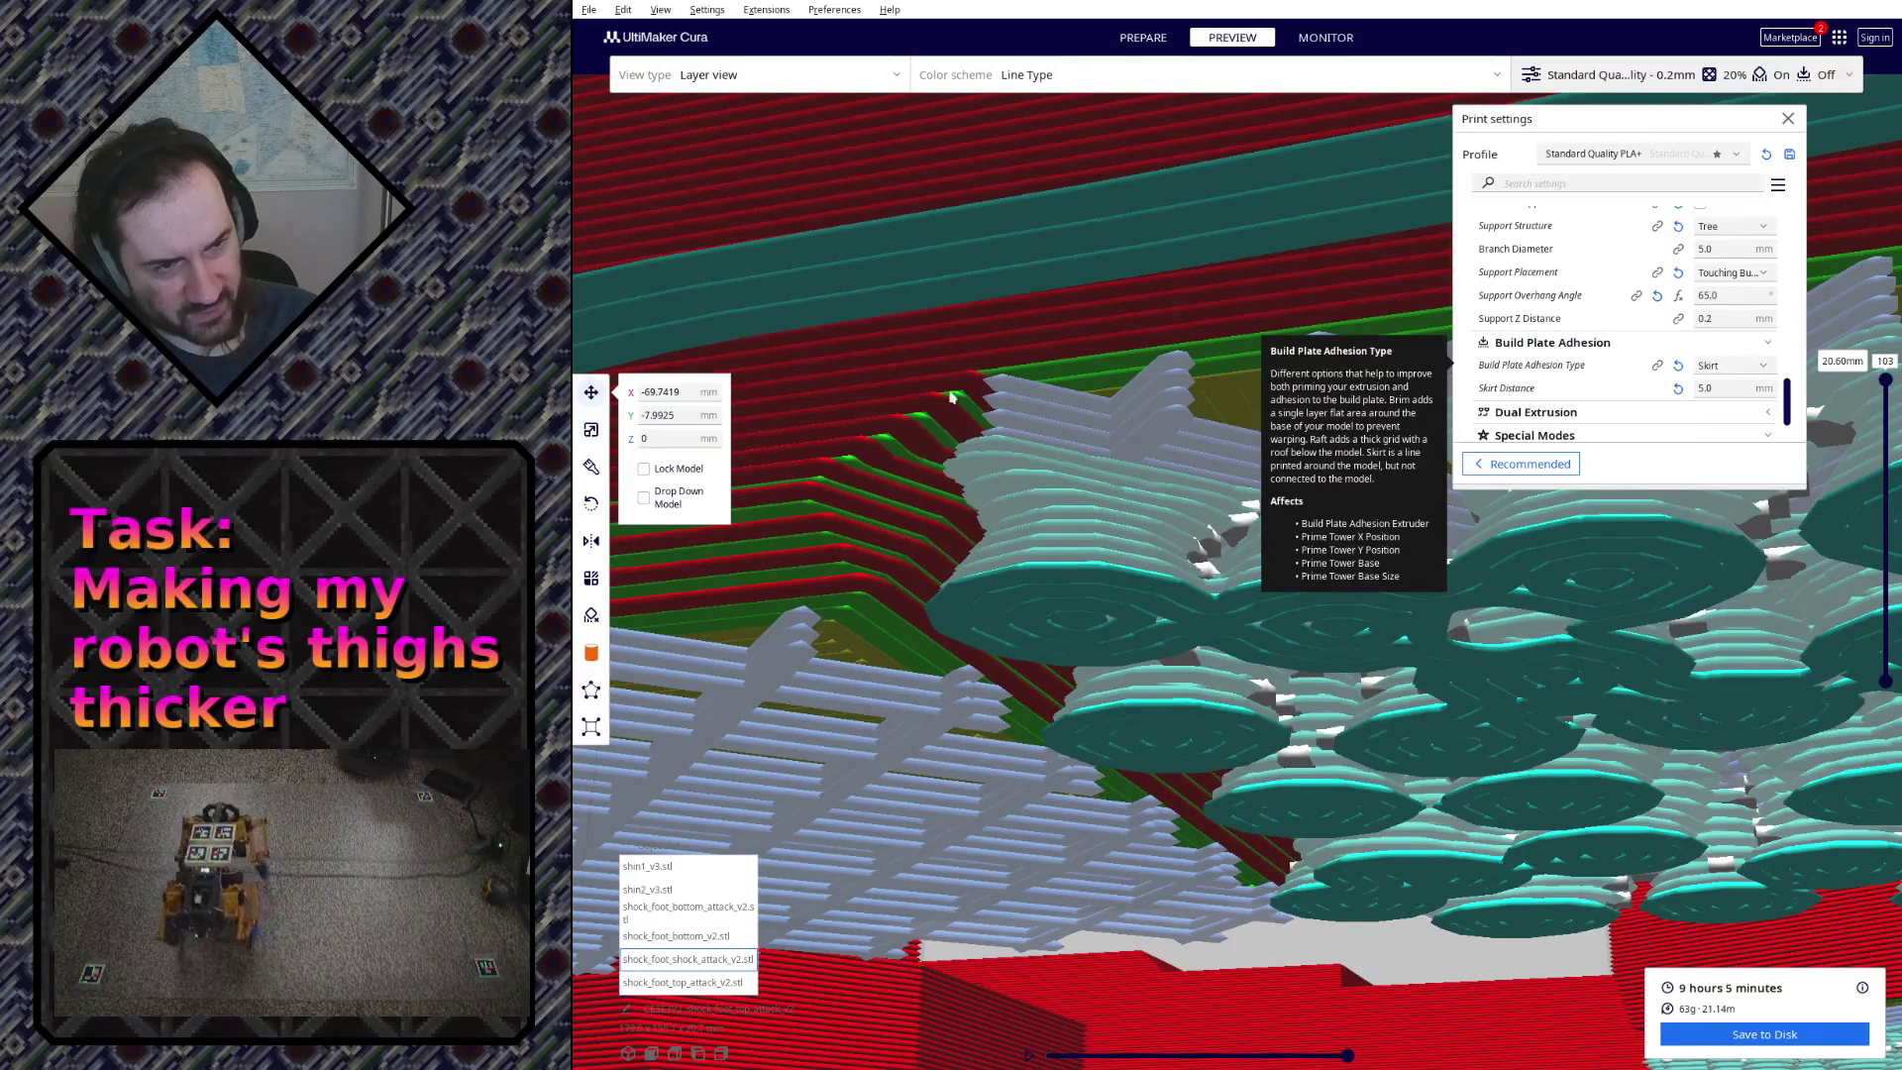
pyautogui.scroll(-2, 922, 445)
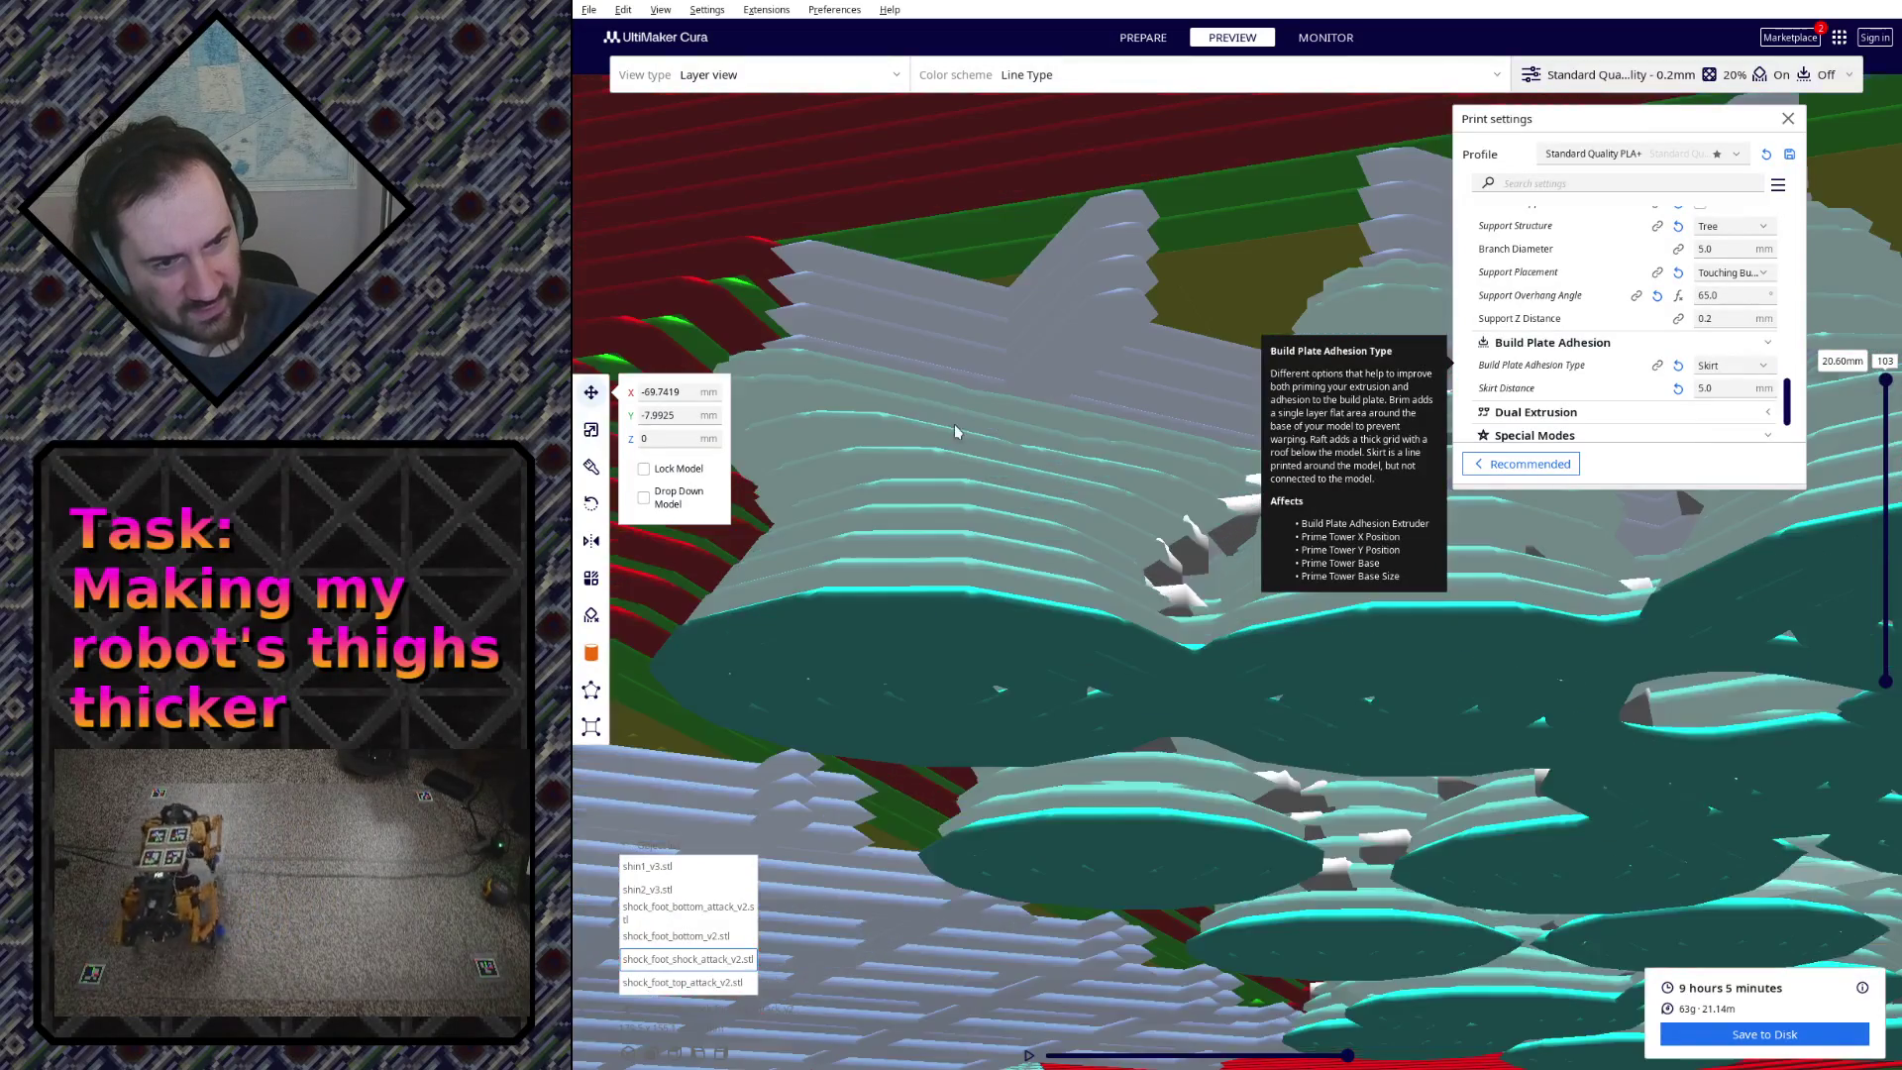
pyautogui.scroll(-2, 955, 424)
pyautogui.scroll(-2, 959, 452)
pyautogui.moveTo(1190, 693); pyautogui.dragTo(1142, 689, button='right')
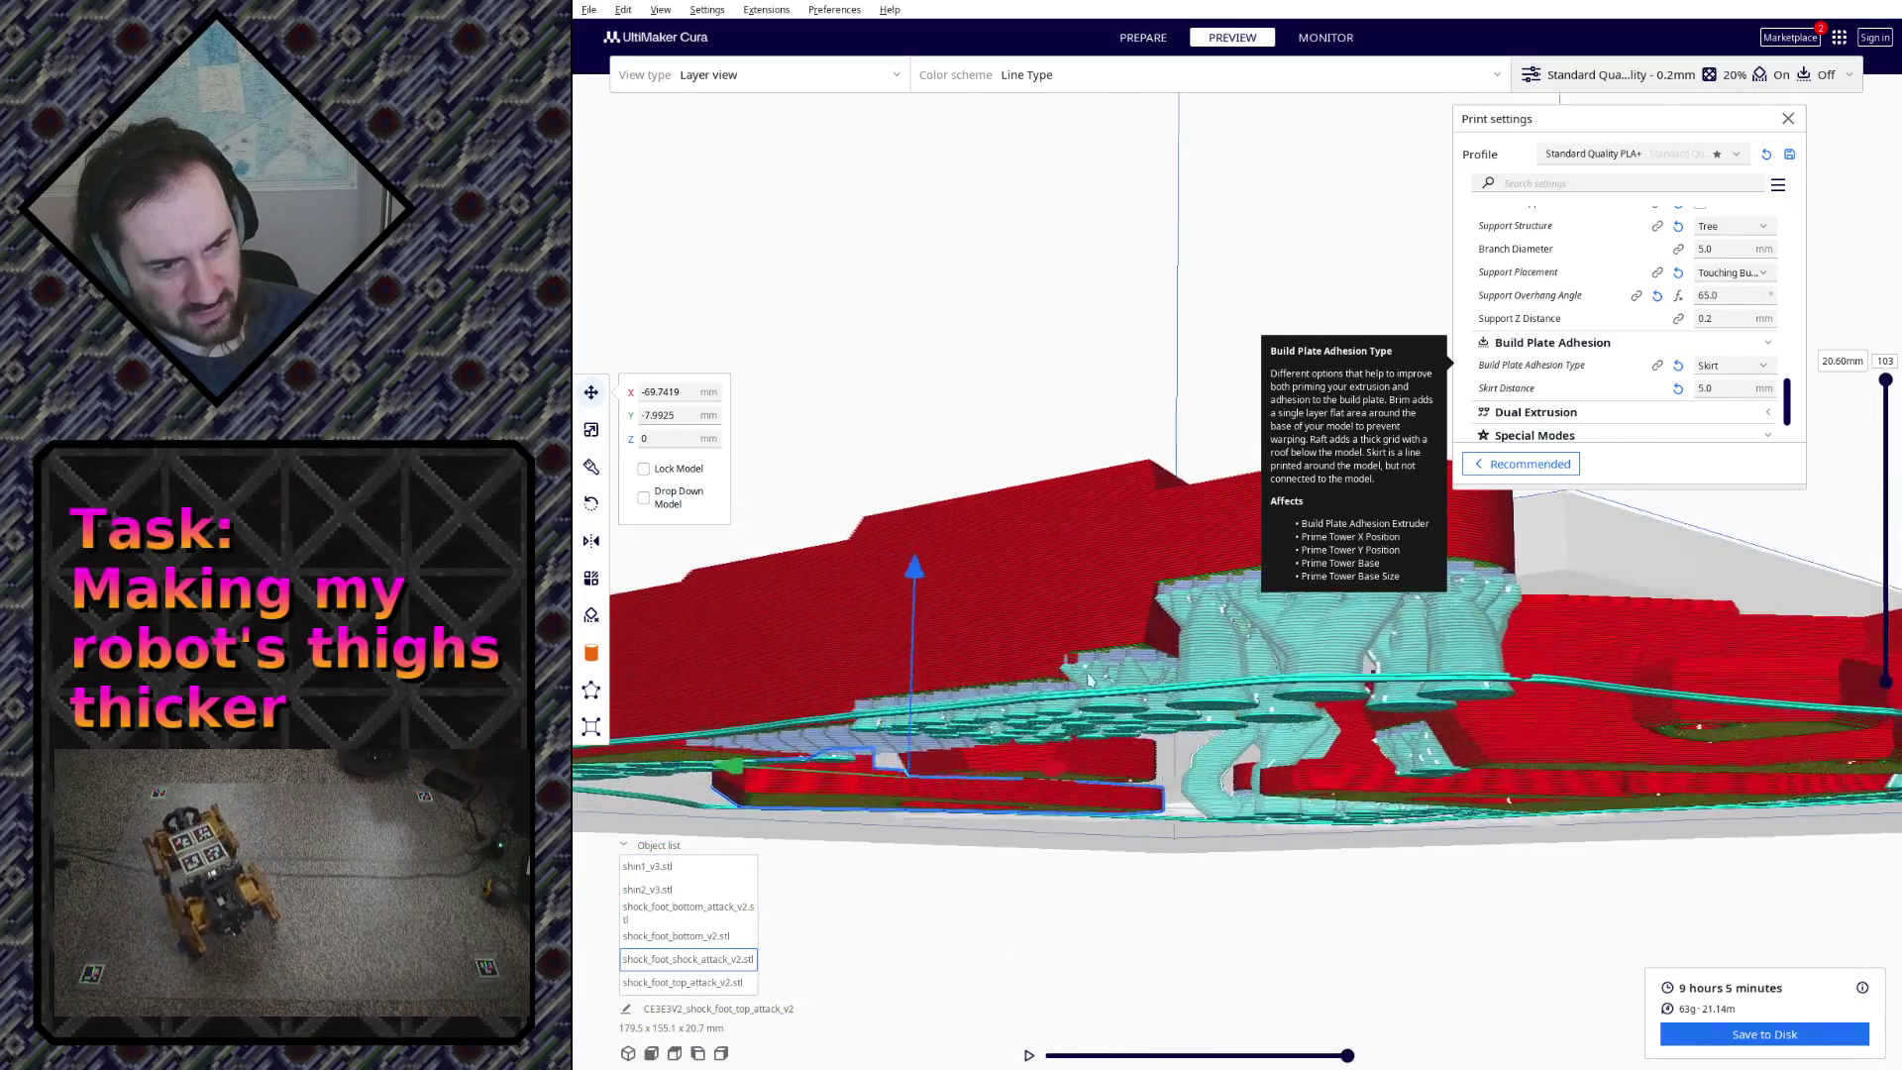
pyautogui.scroll(3, 1004, 681)
pyautogui.scroll(3, 997, 647)
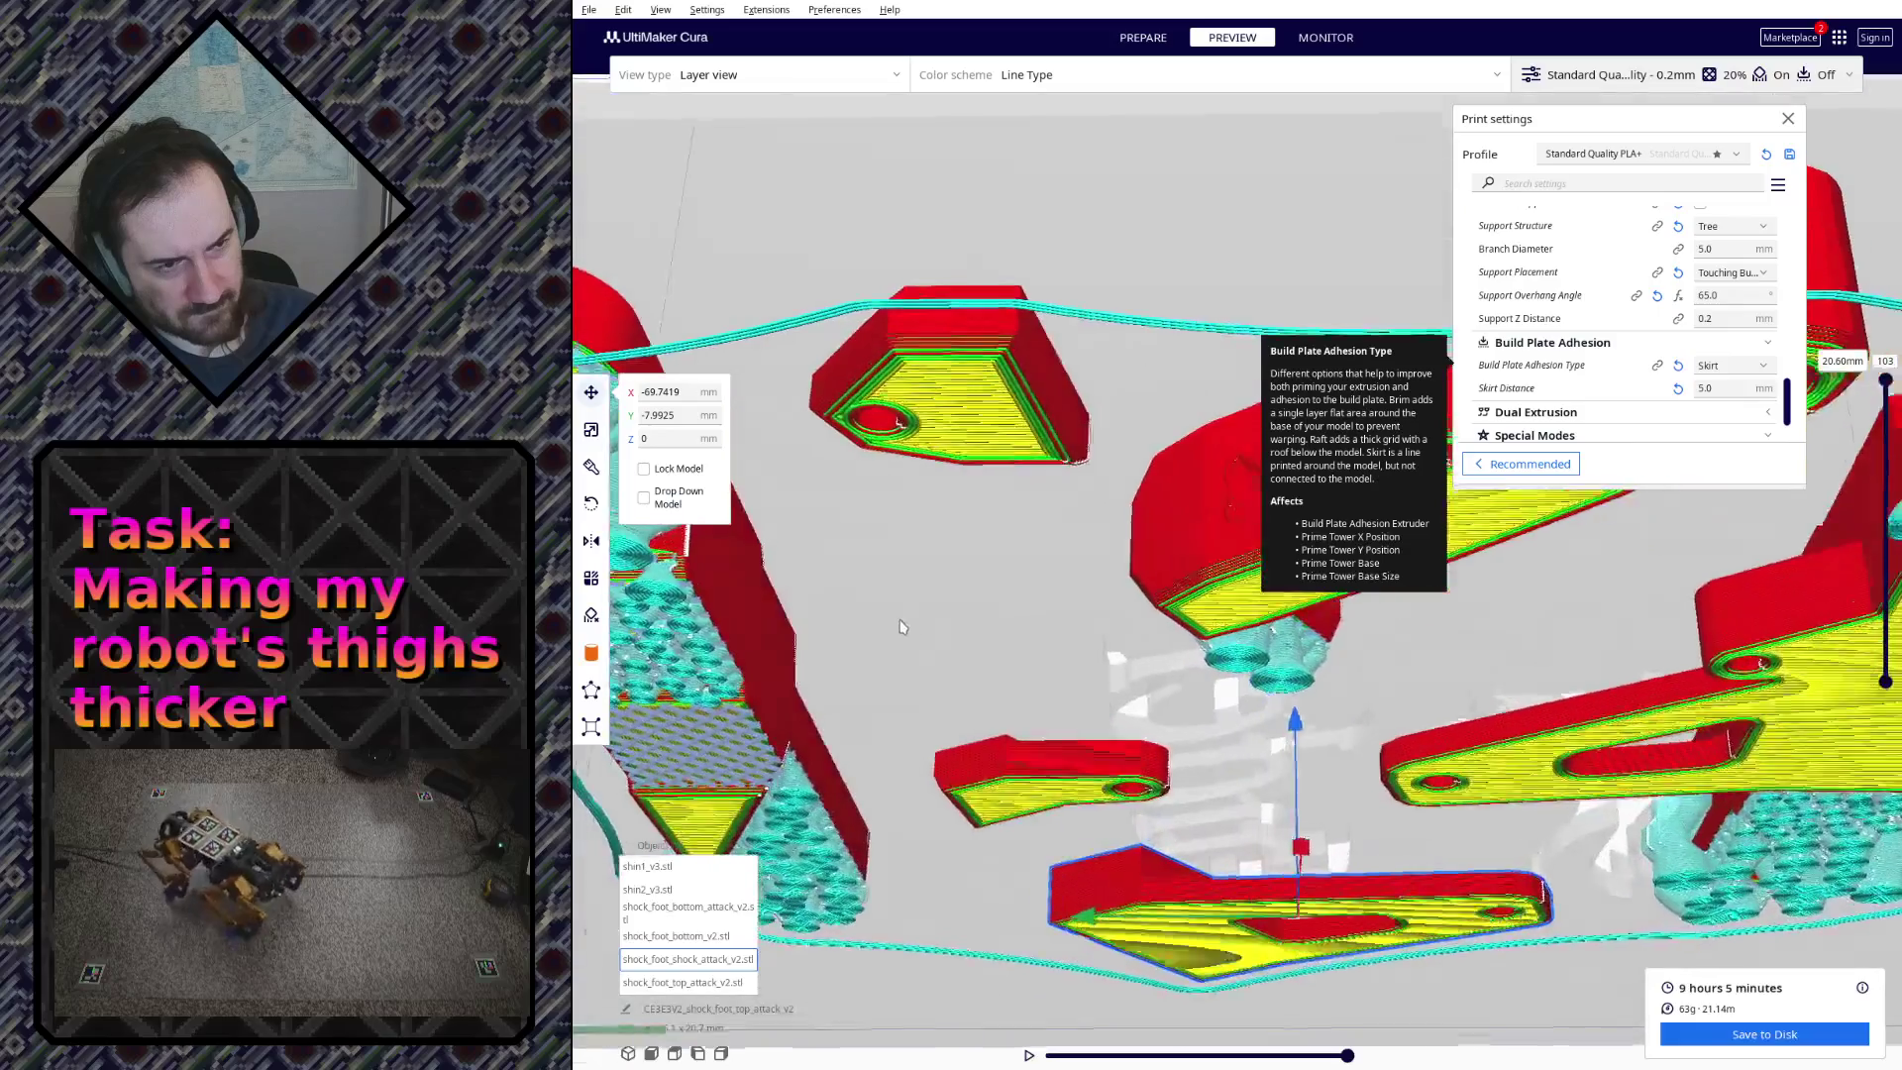
pyautogui.scroll(3, 862, 618)
pyautogui.moveTo(861, 618)
pyautogui.mouseDown(button='right')
pyautogui.moveTo(1015, 651)
pyautogui.moveTo(1088, 715)
pyautogui.moveTo(913, 654)
pyautogui.moveTo(943, 694)
pyautogui.mouseUp(button='right')
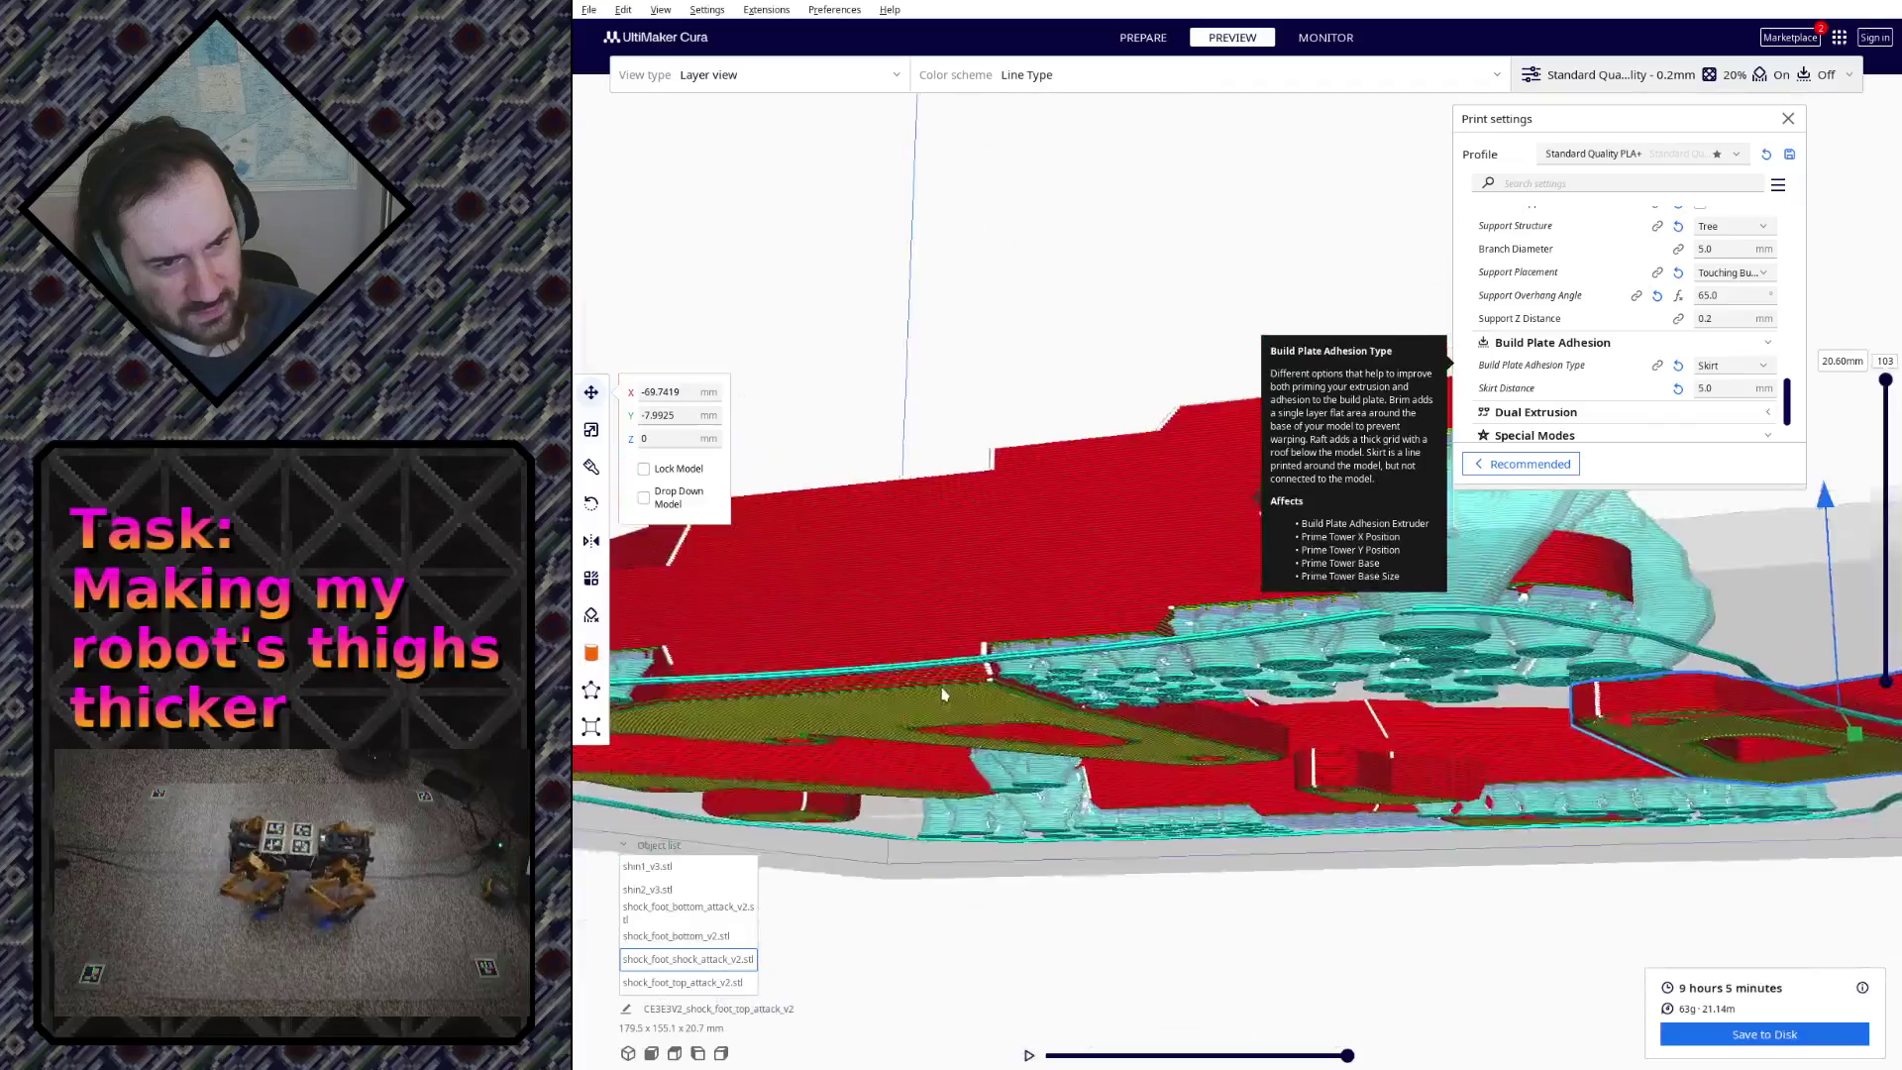
pyautogui.moveTo(1357, 789); pyautogui.dragTo(1202, 807, button='right')
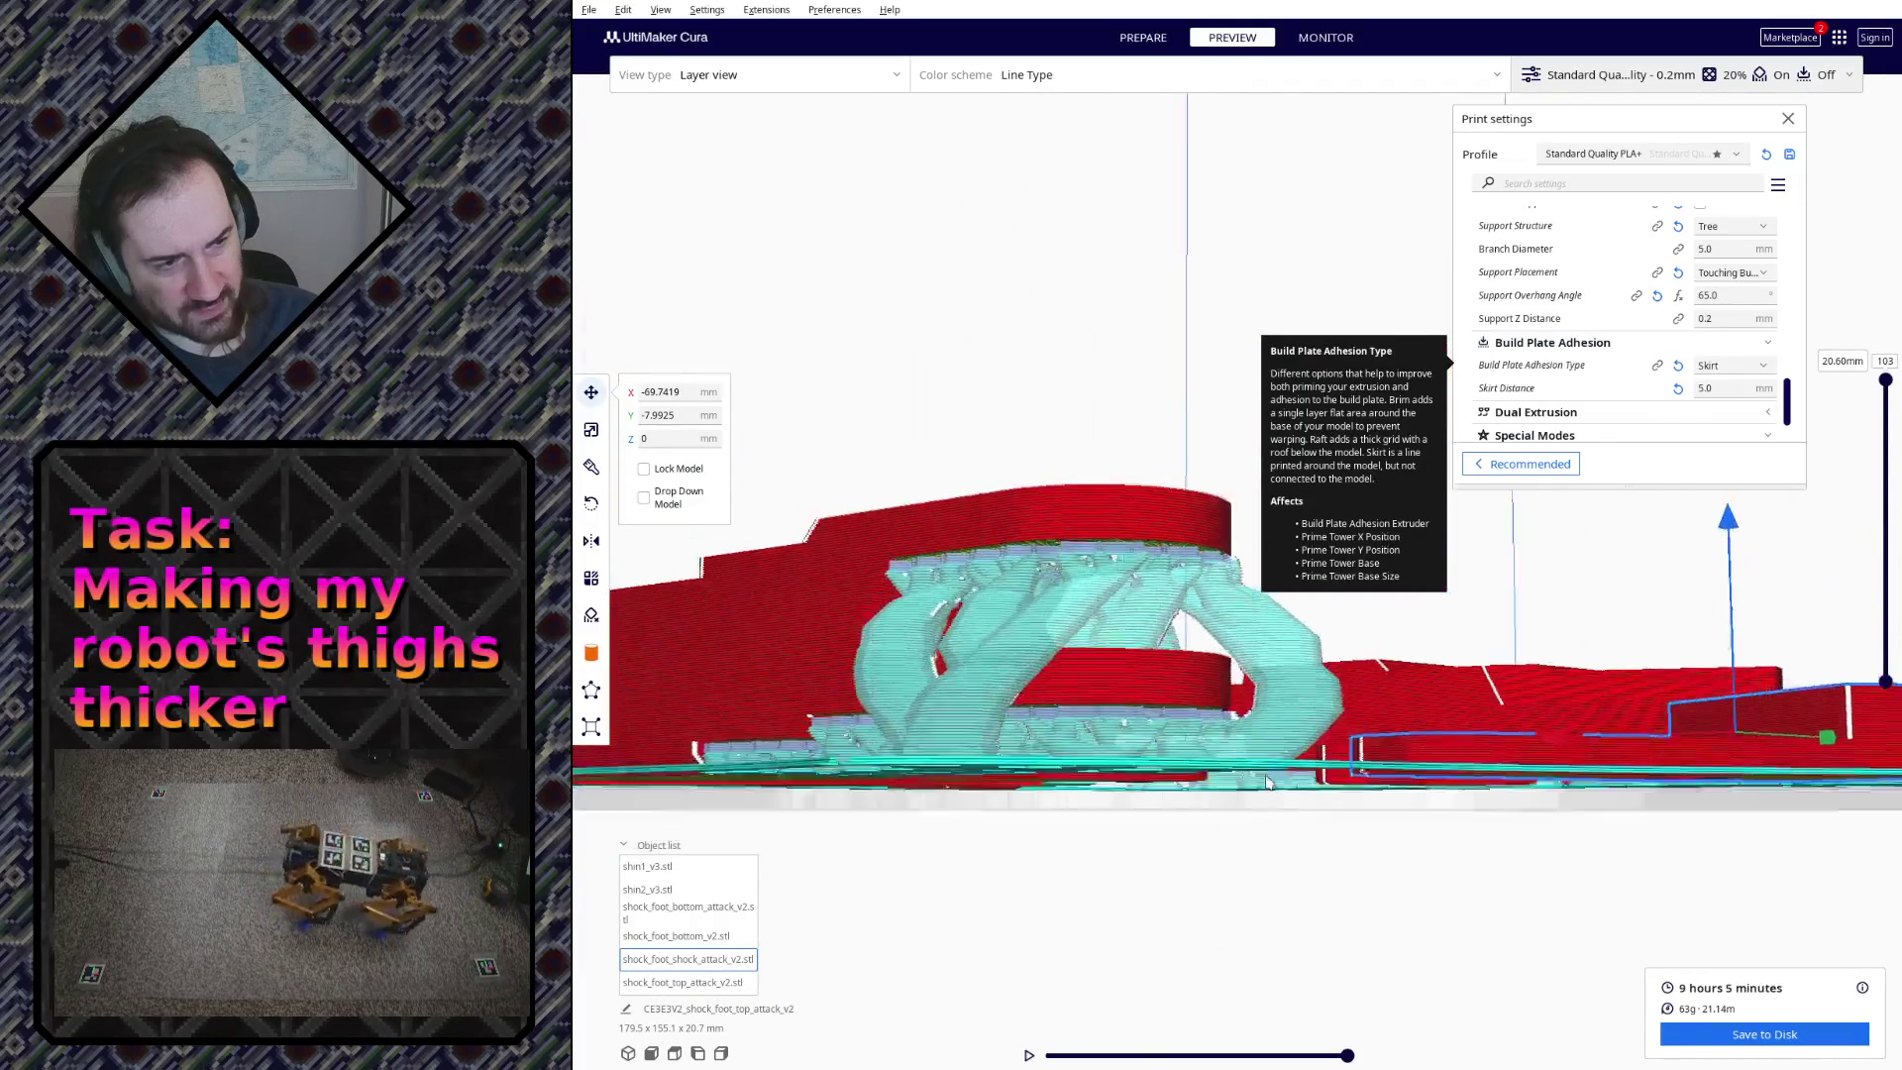